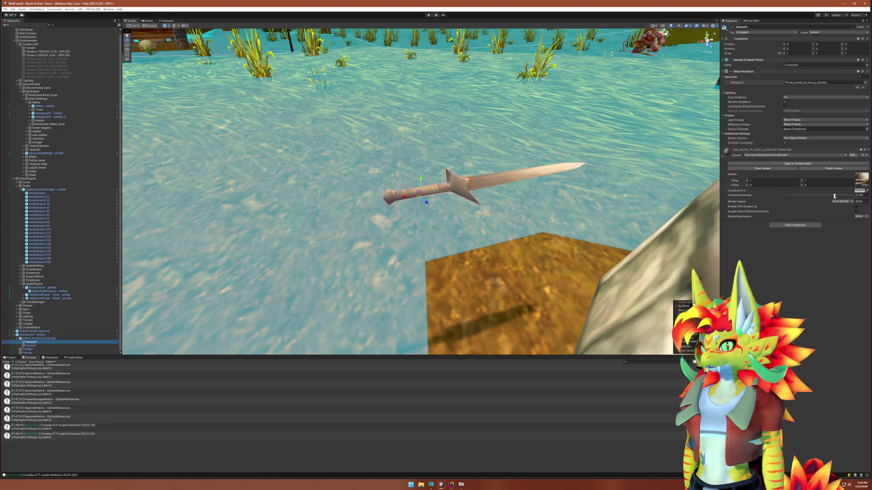
Lower the sword's CooldownIntensity to 0.38, select its Geoset meshes, and enter play mode
left_click_drag(834, 197, 812, 196)
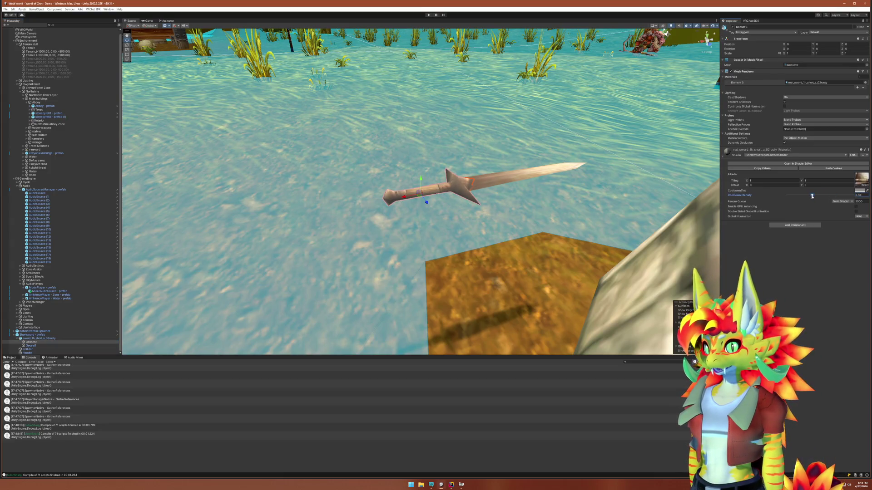
left_click(54, 338)
left_click(51, 343)
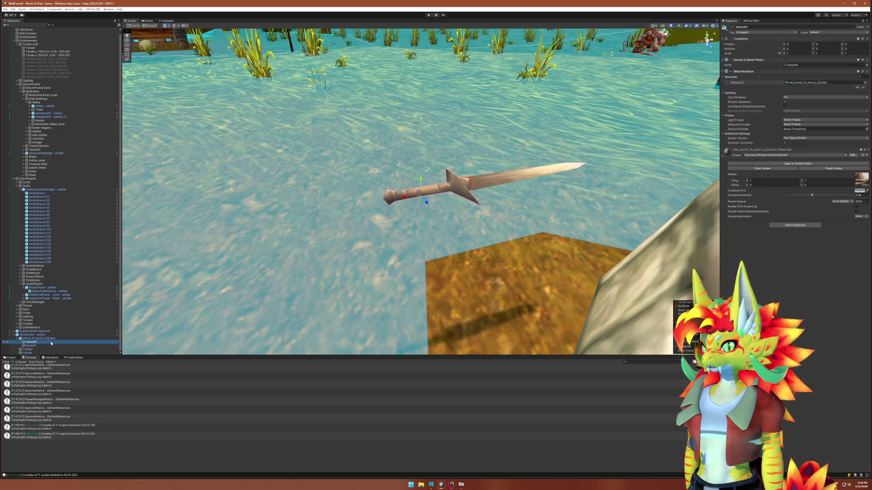
key("Down")
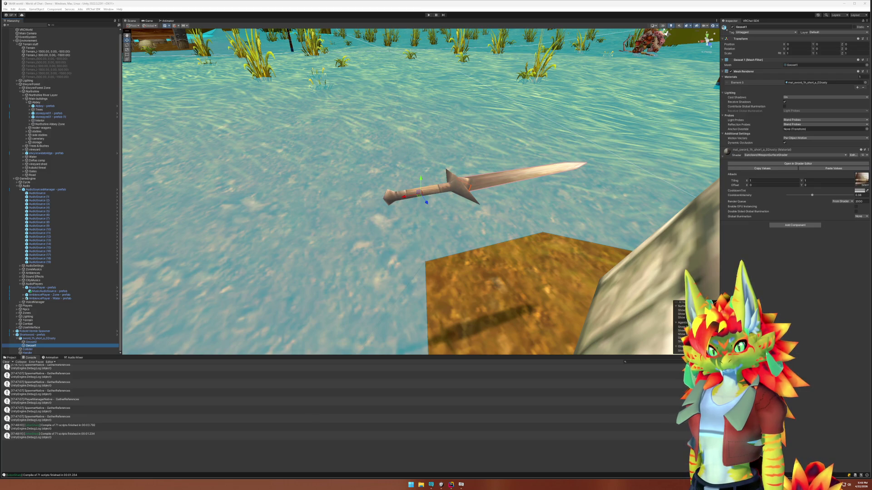
left_click(429, 15)
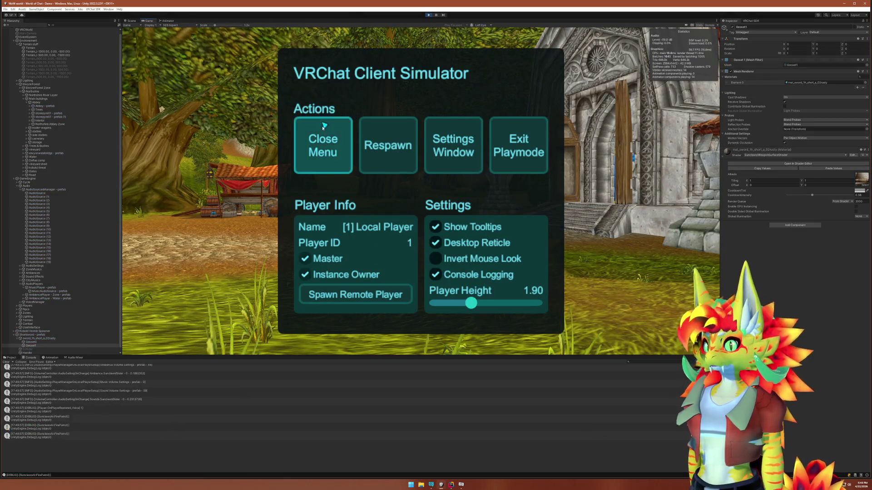
Walk to and pick up the Shortsword, carry it toward the kobold, then stop play mode
left_click(323, 134)
key("w")
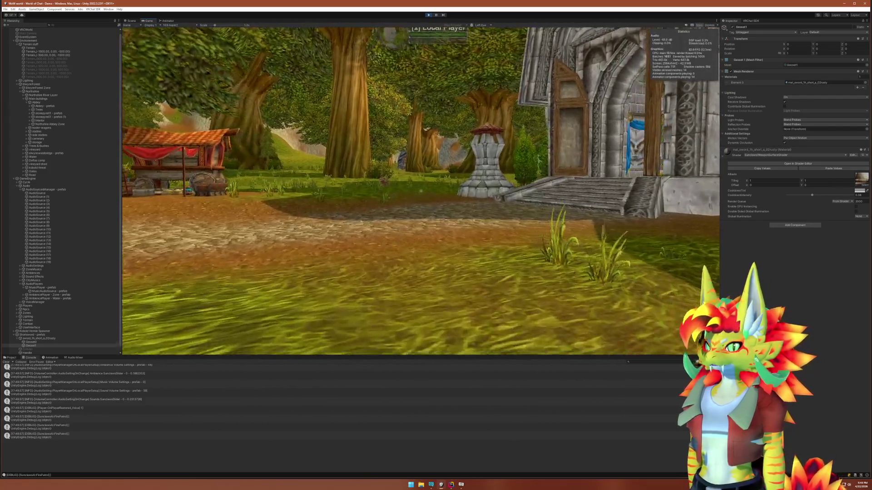
key("w")
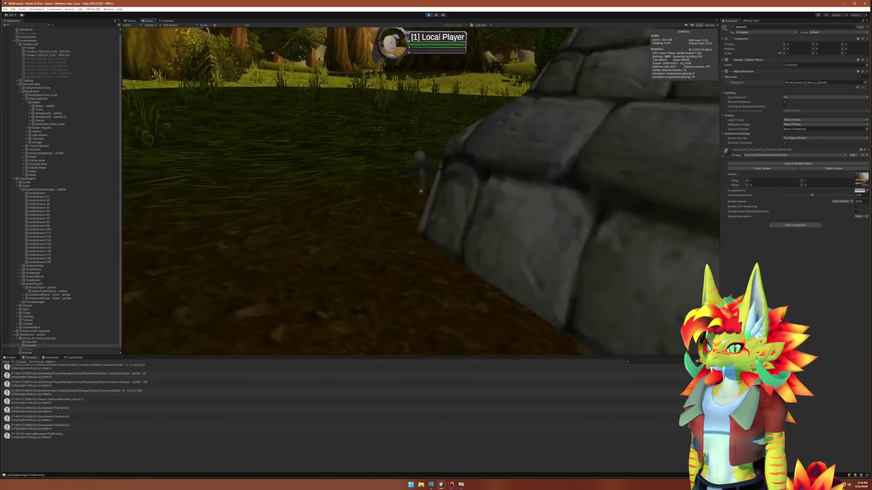
left_click(421, 192)
key("w")
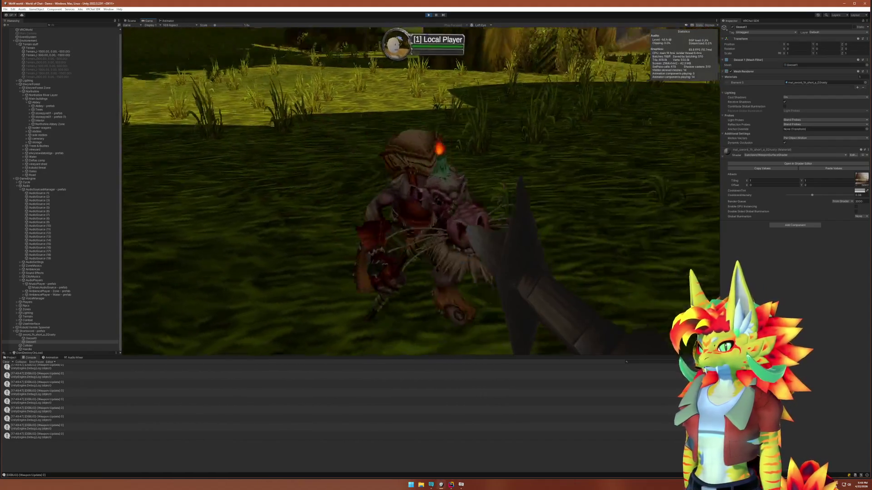
key("a")
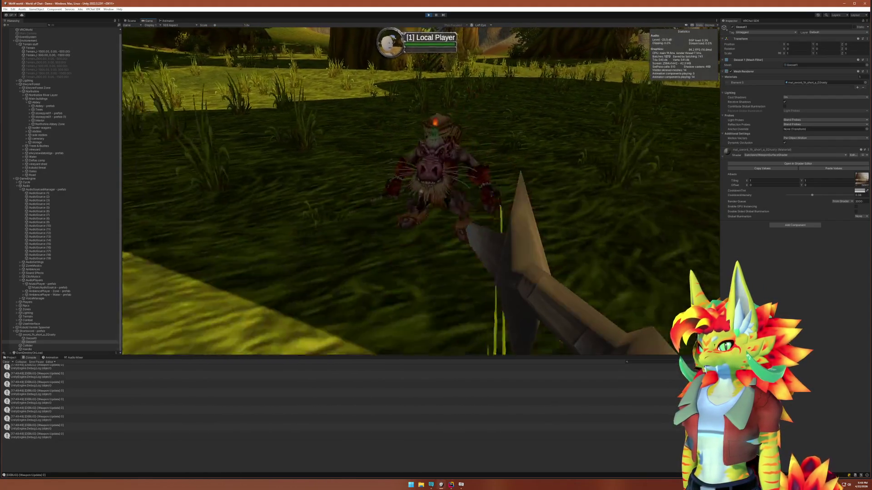
key("d")
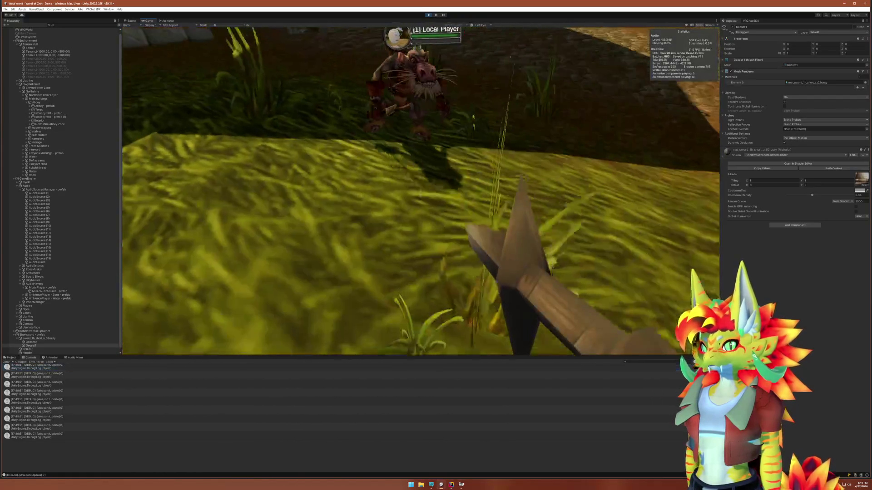
key("super")
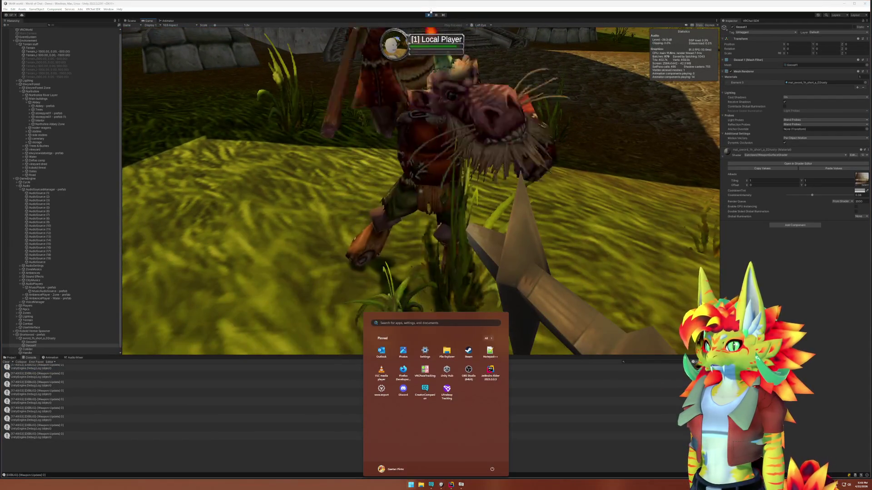
left_click(557, 198)
key("ctrl+p")
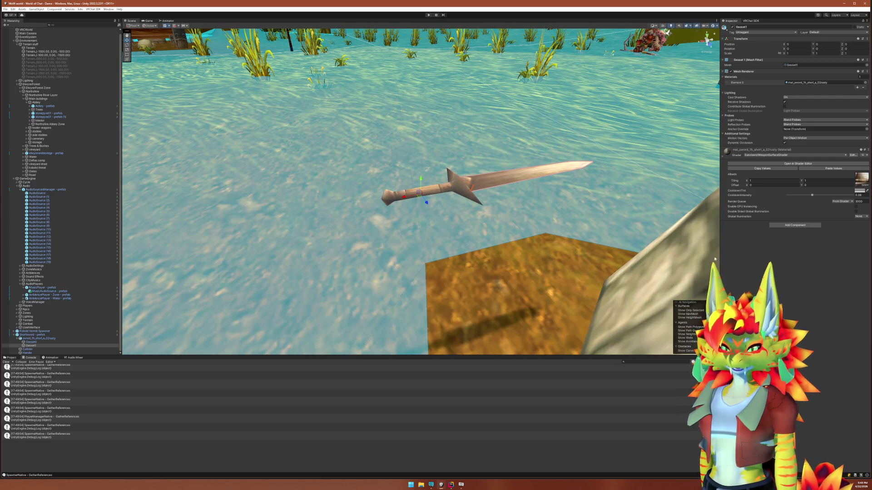
left_click(38, 335)
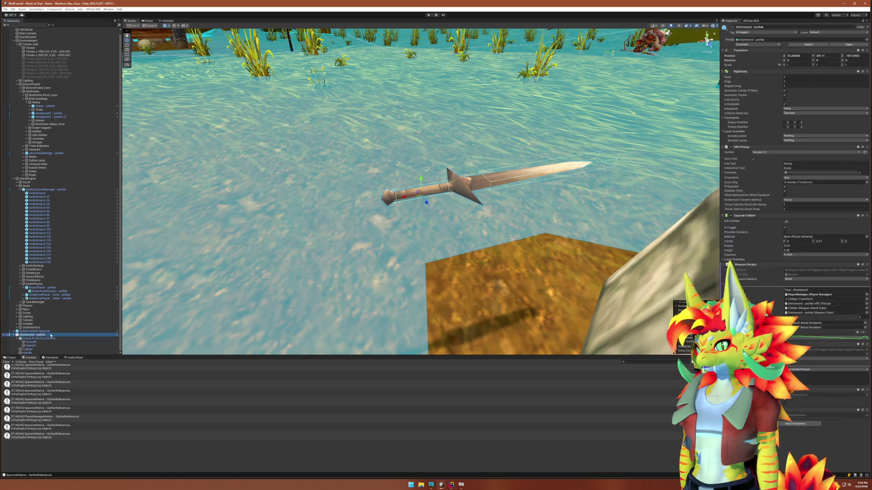
left_click(796, 255)
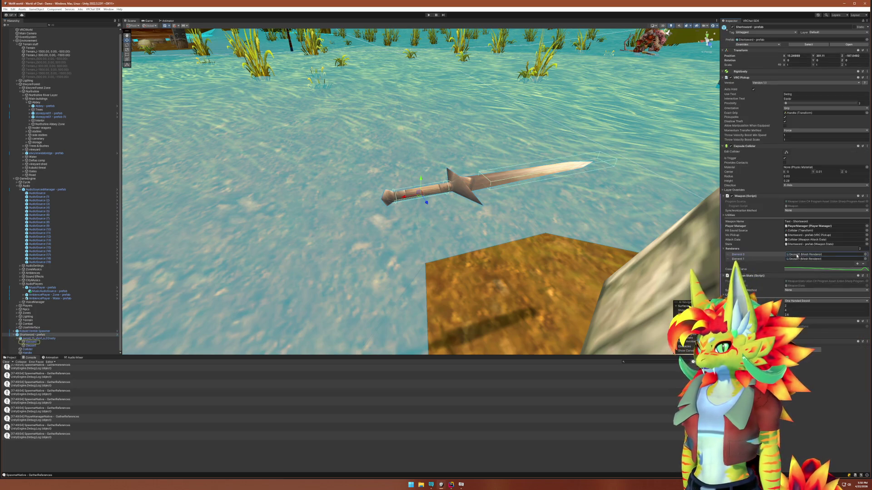
left_click(797, 259)
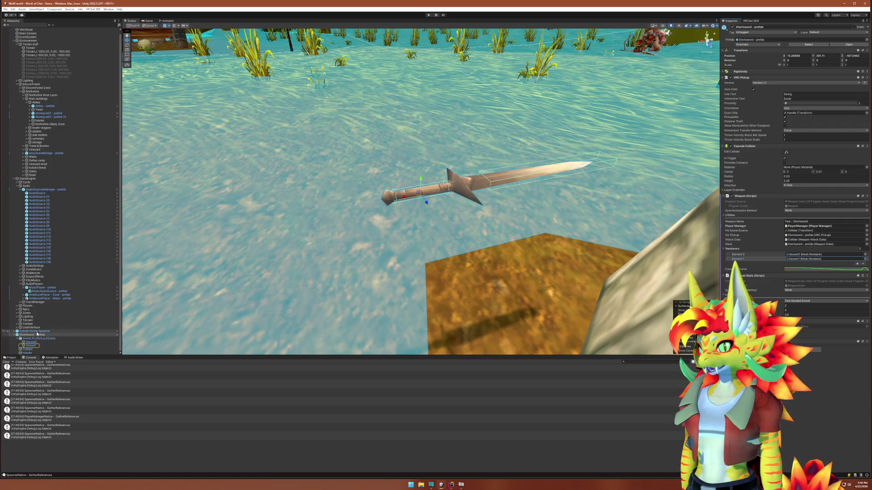
left_click(36, 342)
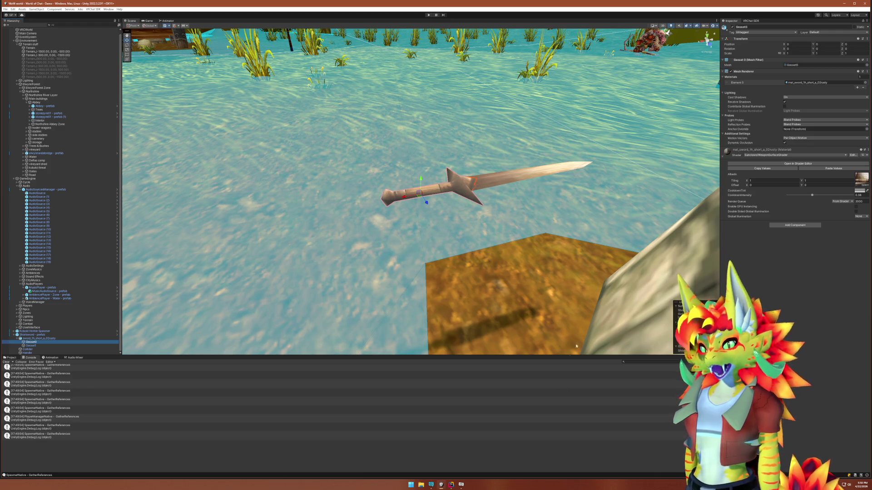
left_click(451, 485)
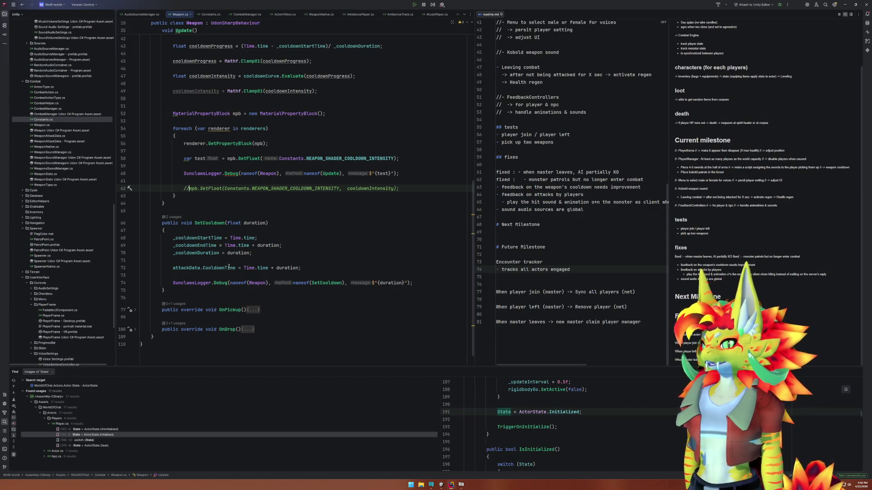
Delete the test GetFloat and SunclawsLogger.Debug lines and the leftover blank line in Update
left_click(242, 182)
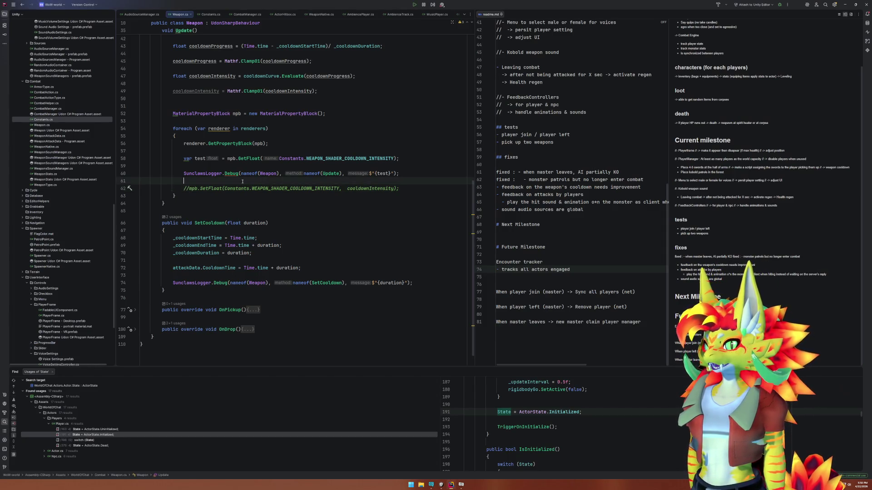
left_click(184, 188)
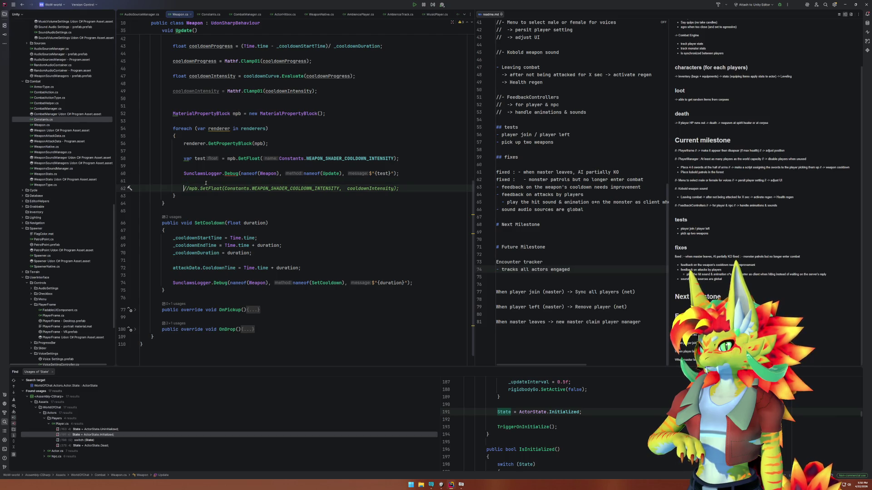
left_click(227, 158)
key("ctrl+x")
key("ctrl+x")
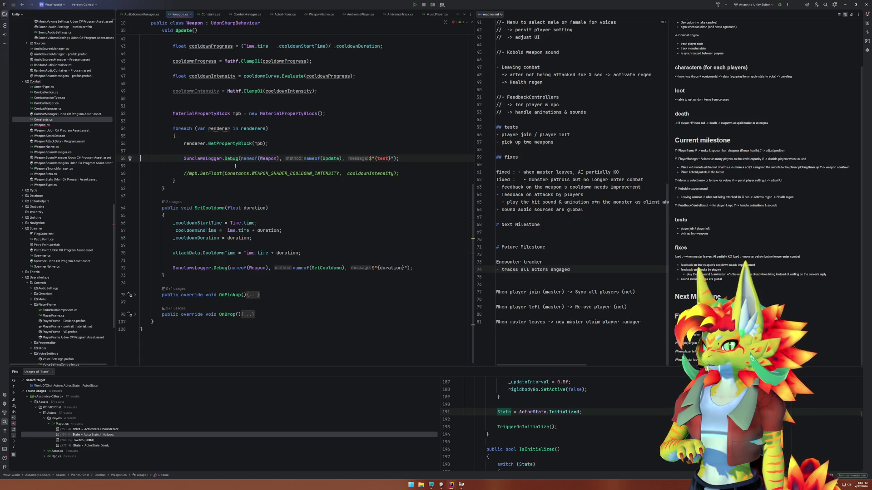
key("ctrl+x")
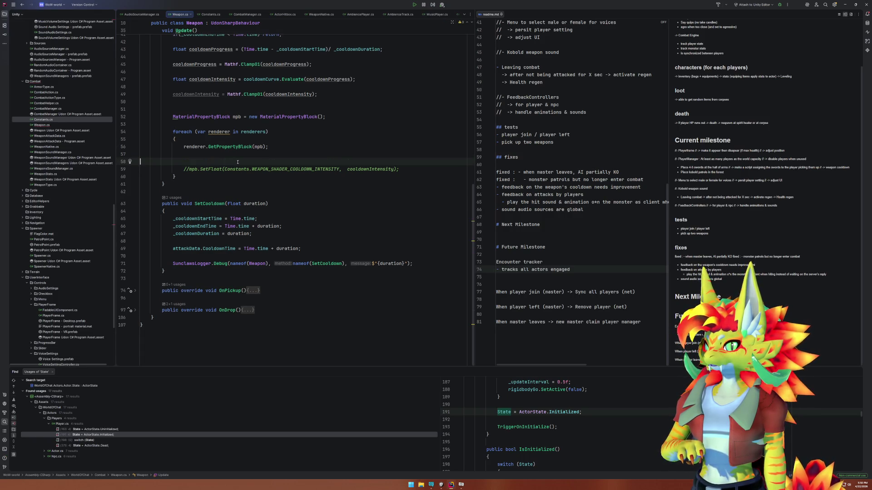
scroll(205, 165, "up", 1)
left_click(205, 165)
key("Delete")
Uncomment mpb.SetFloat and add 'renderer.SetPropertyBlock(mpb);' right after it
key("ctrl+slash")
left_click(429, 169)
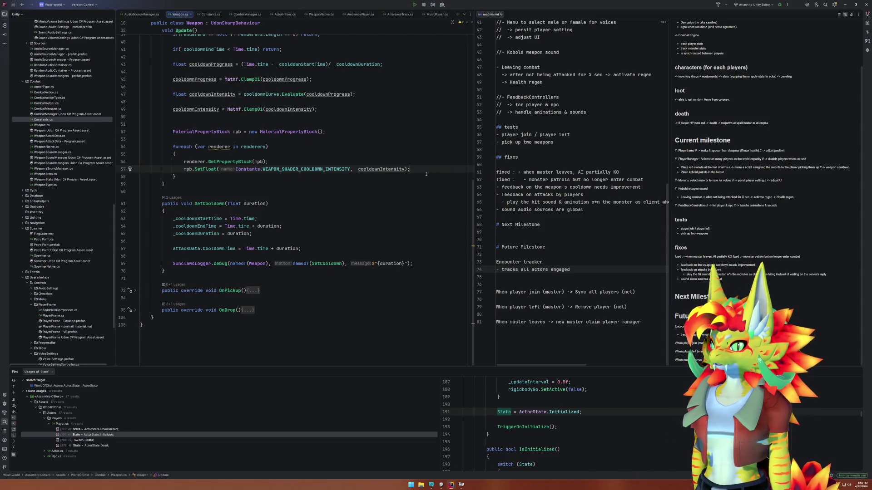
key("Return")
key("Return")
key("Up")
type("renderer.SetPropertyBlock(mpb);")
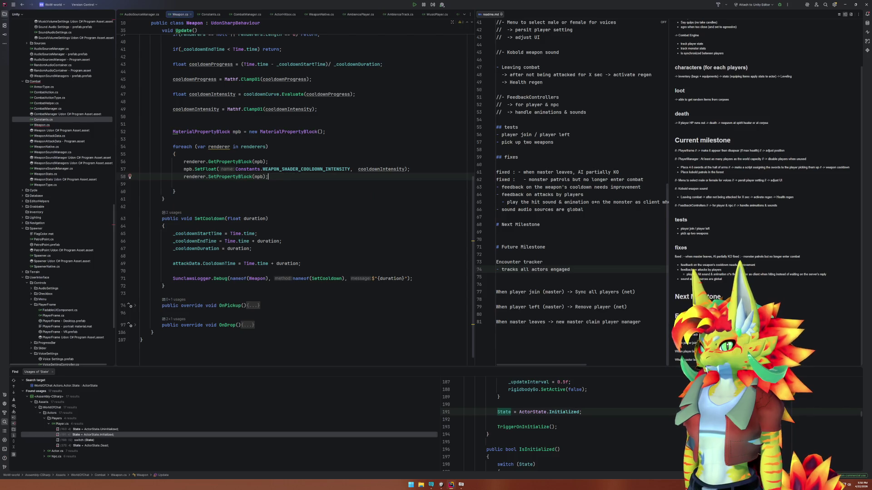
key("Down")
key("ctrl+y")
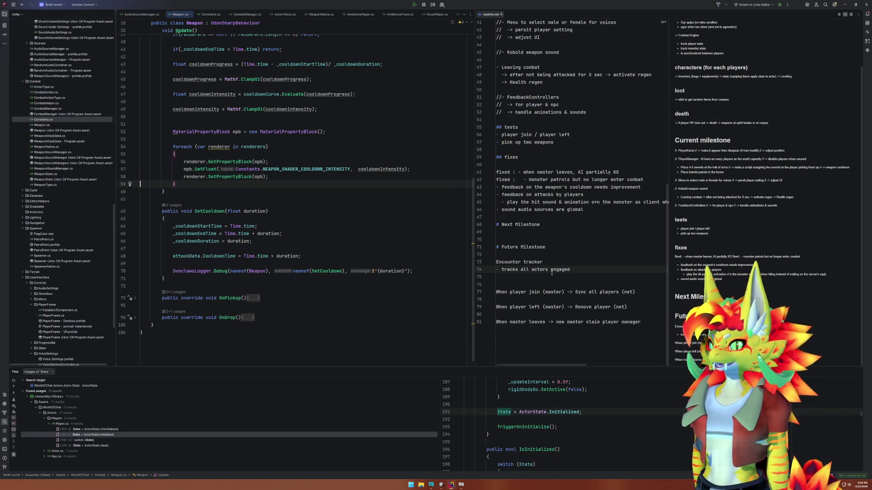
Check the WEAPON_SHADER_COOLDOWN_INTENSITY constant in Constants.cs, then return to Unity
left_click(442, 485)
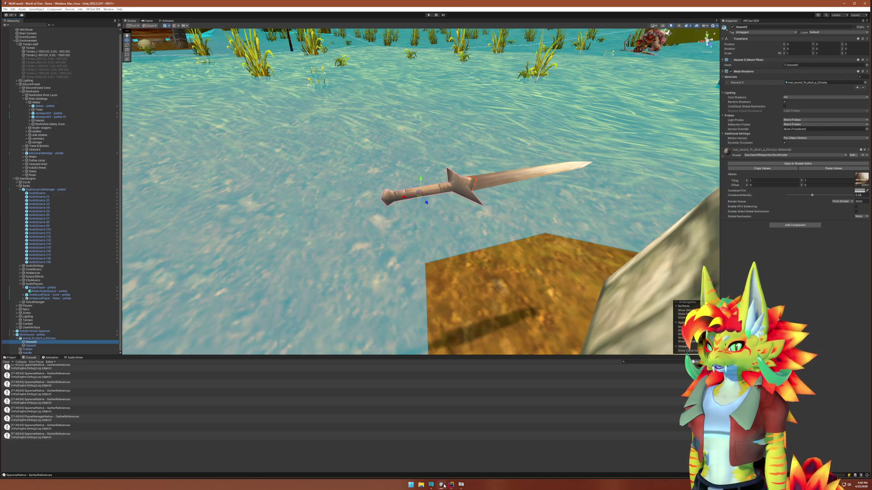
left_click(442, 485)
left_click(278, 169, "ctrl")
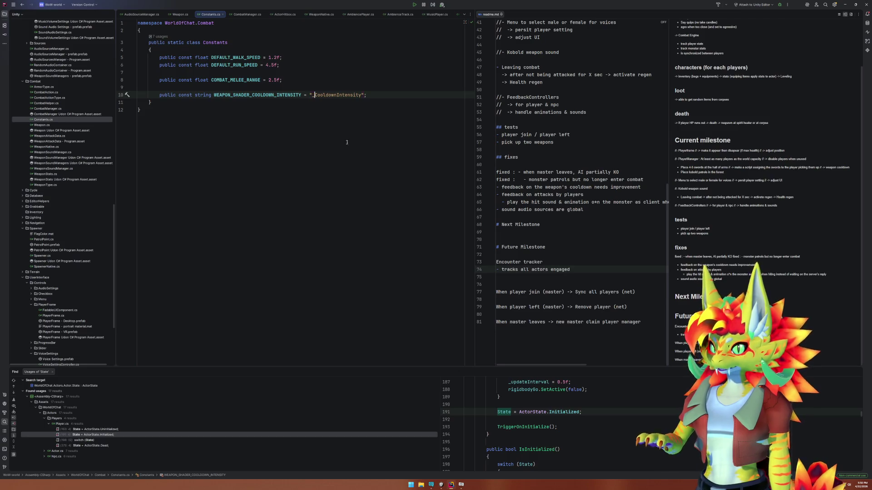
key("ctrl+F4")
left_click(340, 241)
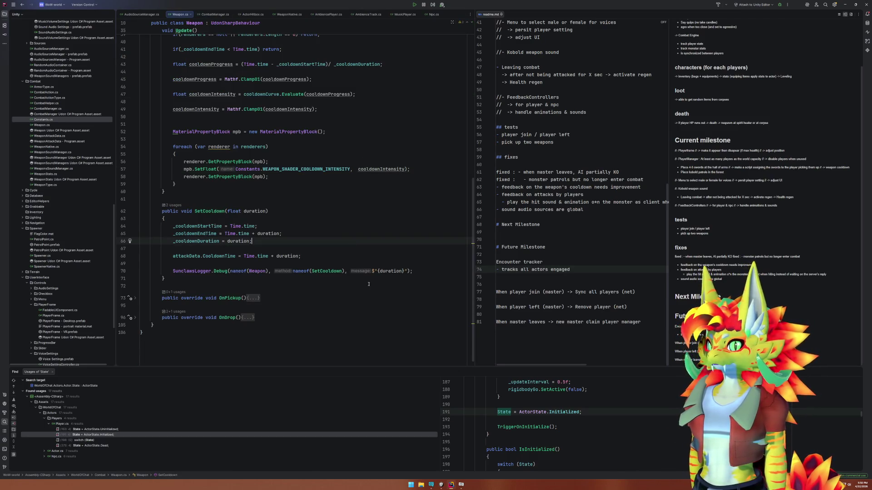
left_click(440, 485)
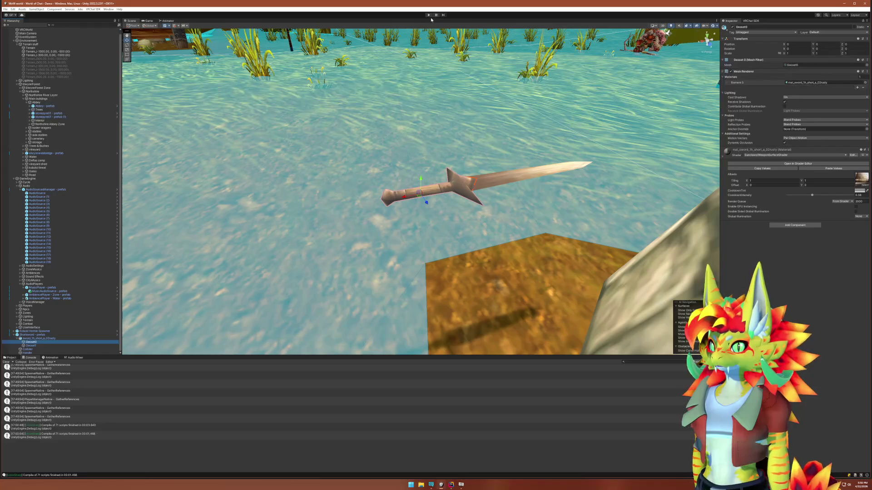
Set CooldownIntensity to 0.080, select the sword's Geoset1, and start play mode
left_click(812, 199)
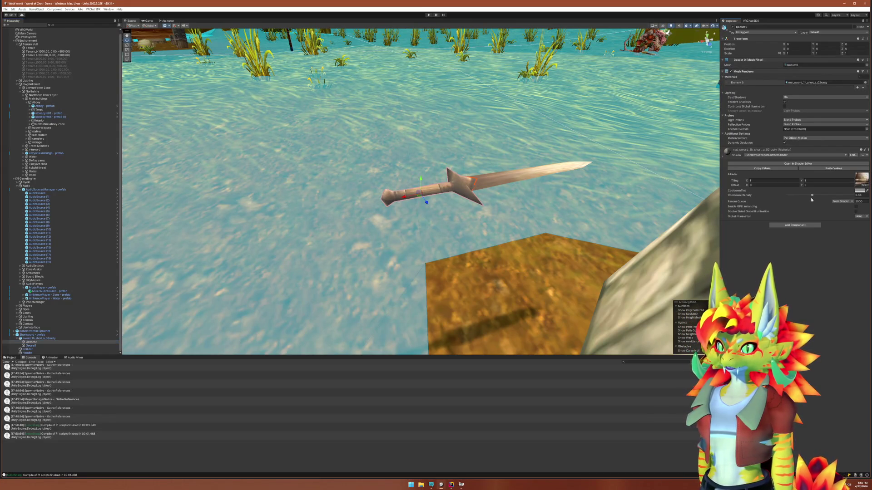
left_click(793, 196)
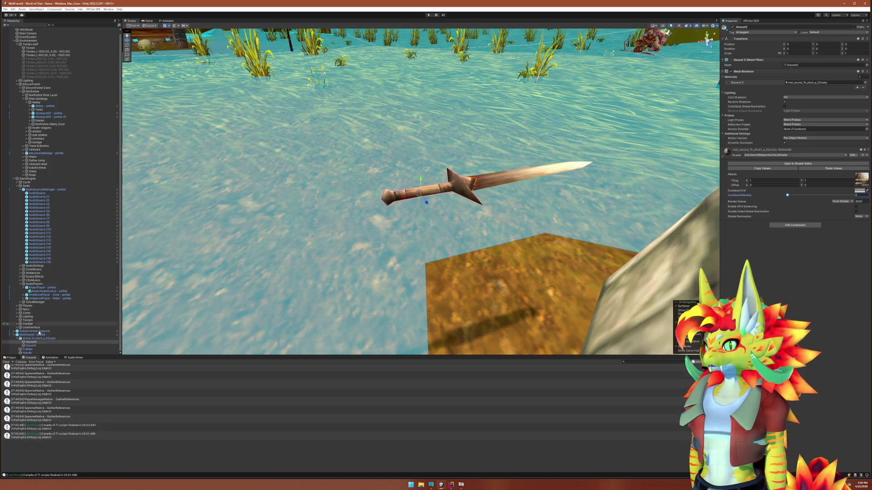
left_click(47, 345)
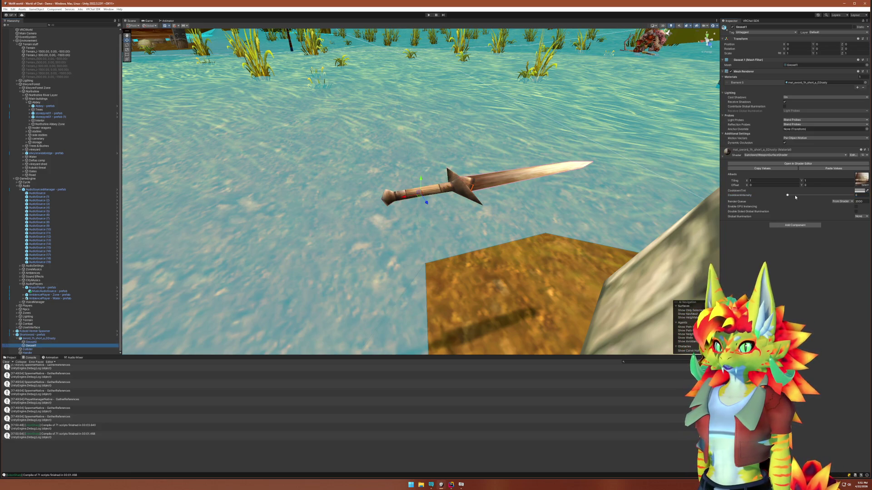
left_click(430, 15)
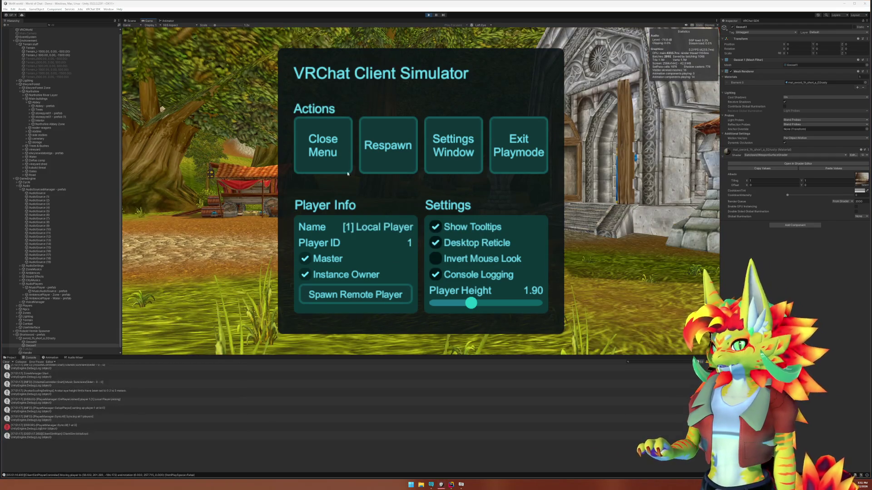
Pick up the Shortsword and keep striking the kobold until it dies
key("w")
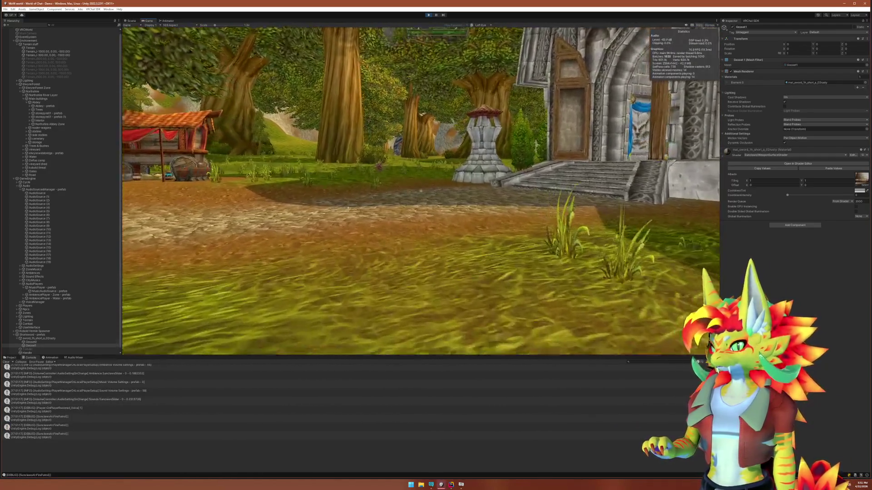
key("w")
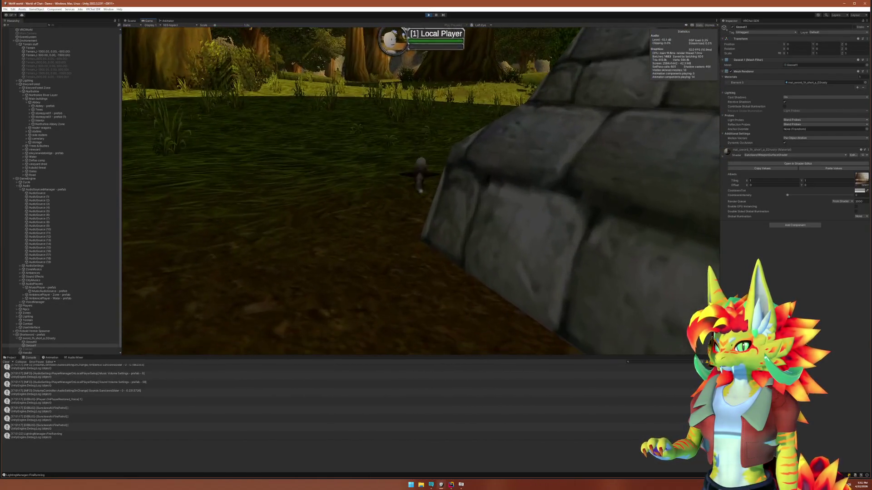
left_click(421, 191)
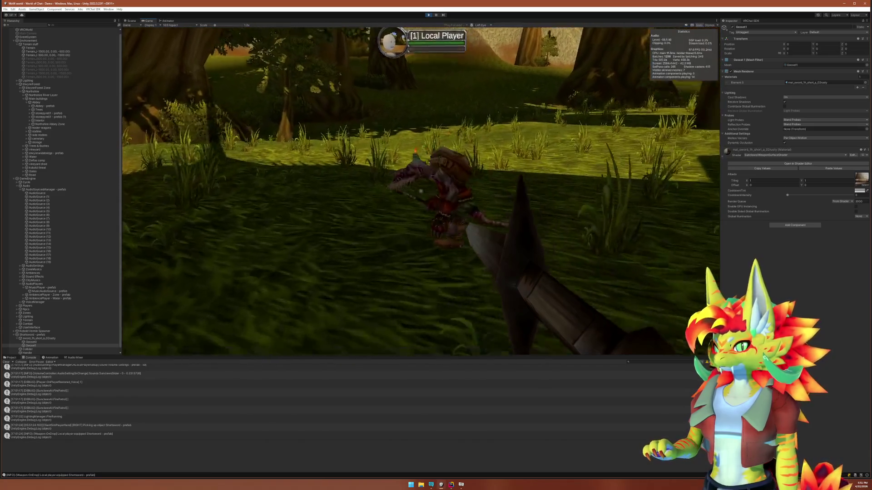
left_click(420, 191)
key("a")
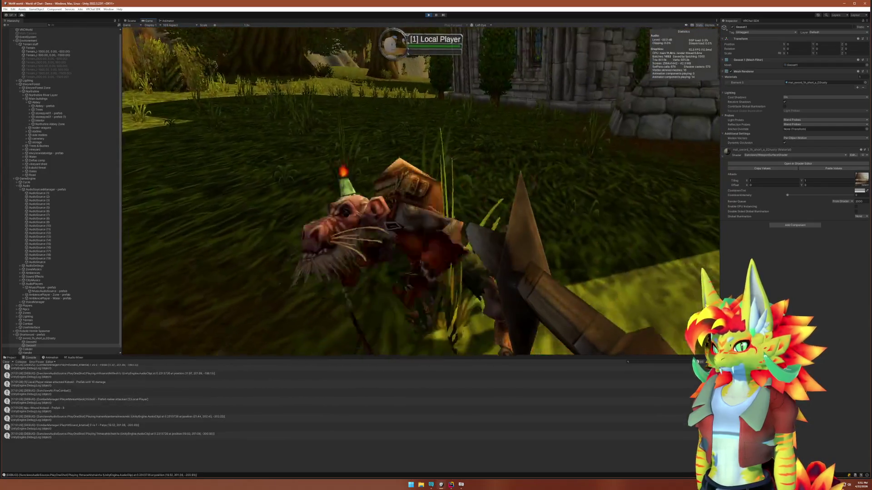
left_click(420, 190)
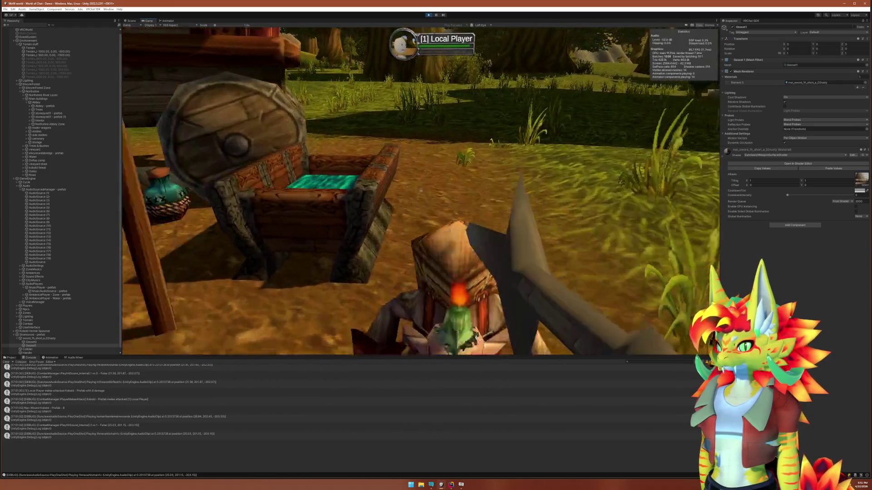
left_click(420, 191)
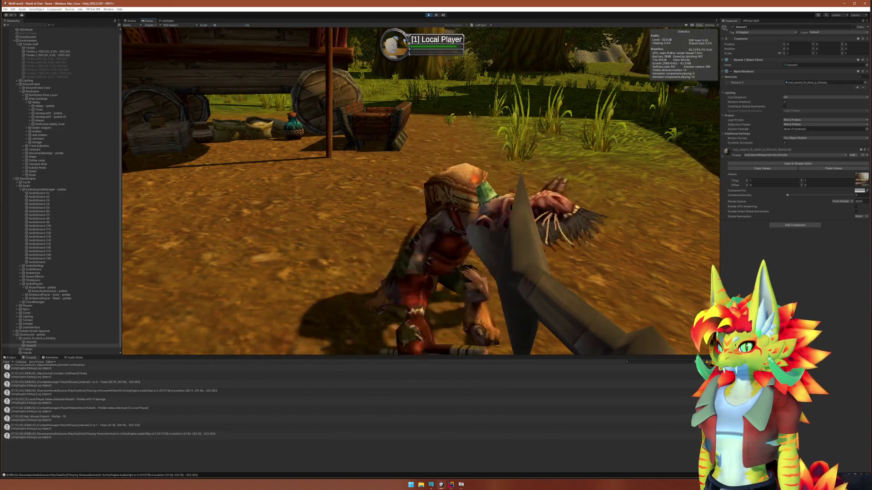
left_click(421, 191)
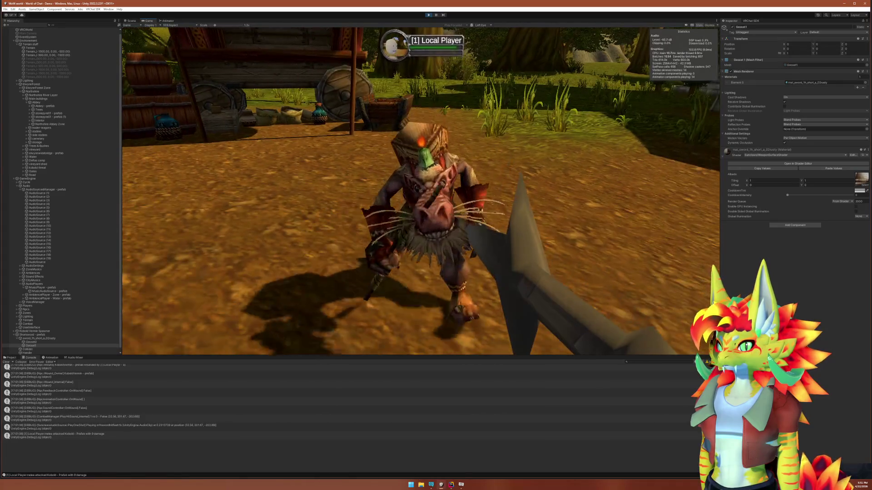
left_click(420, 191)
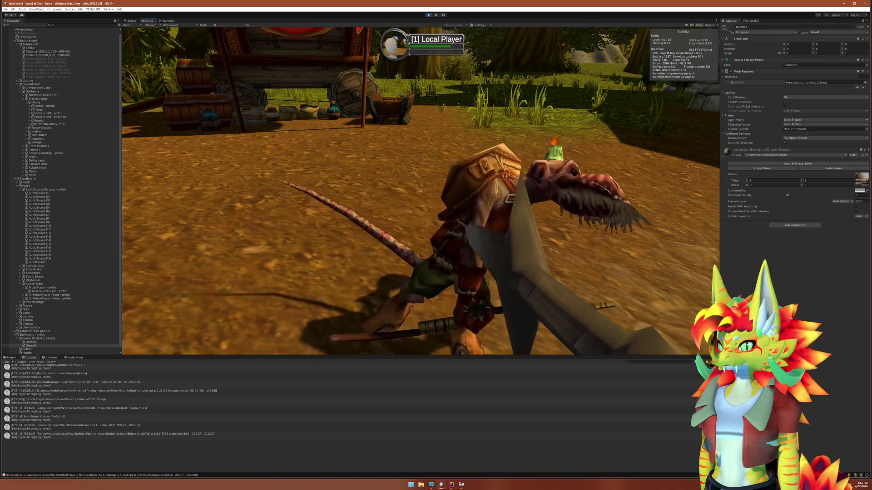
left_click(421, 191)
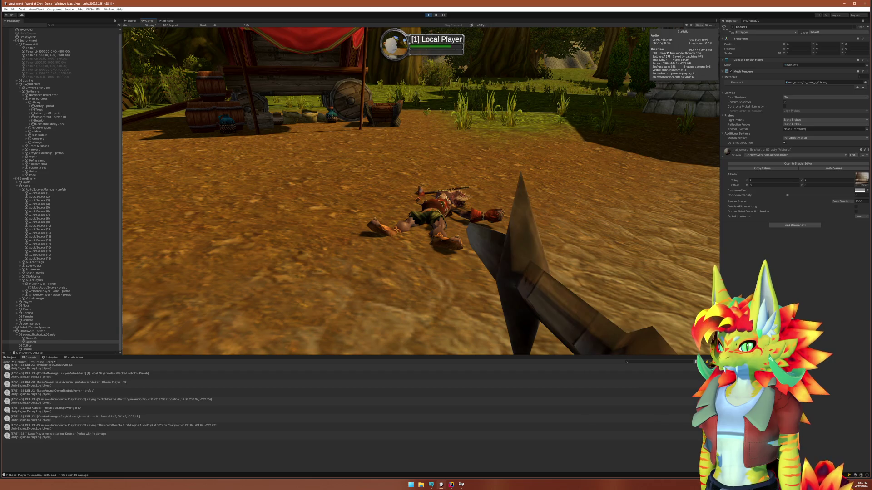
Stop play mode, check the SetCooldown method in Rider, and return to Unity
key("super")
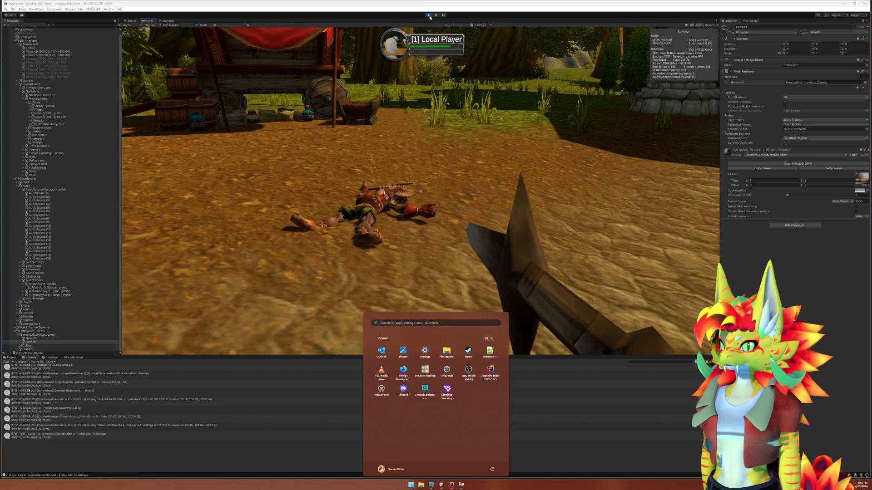
left_click(429, 16)
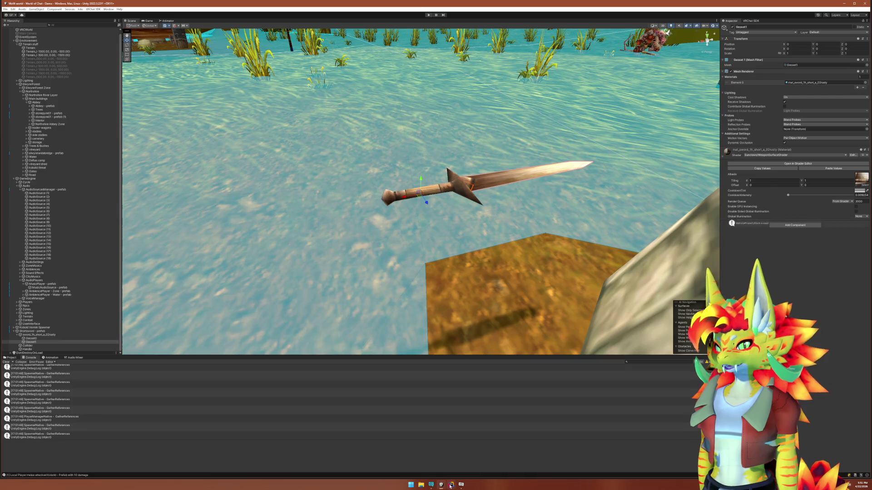
left_click(450, 485)
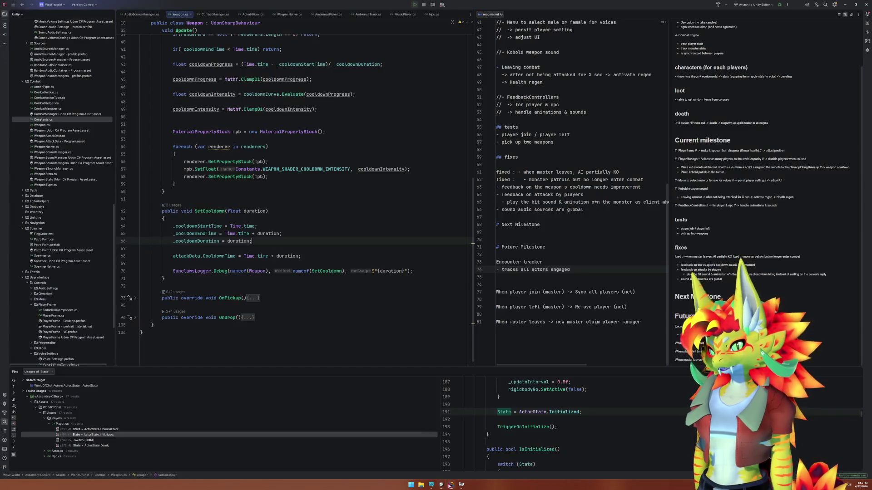
left_click(269, 211)
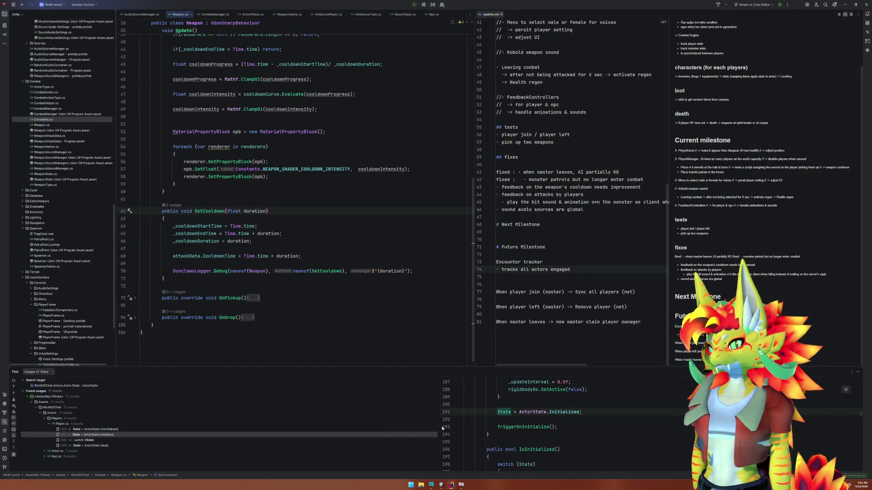
mouse_move(442, 485)
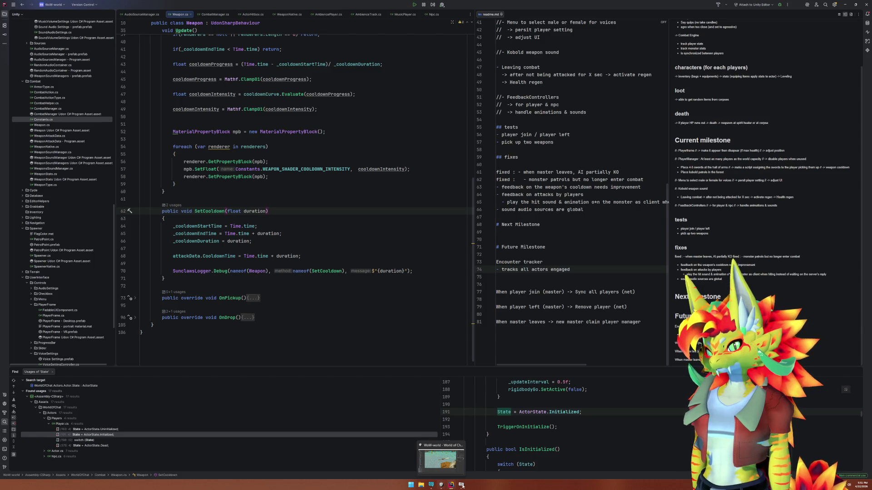
left_click(441, 485)
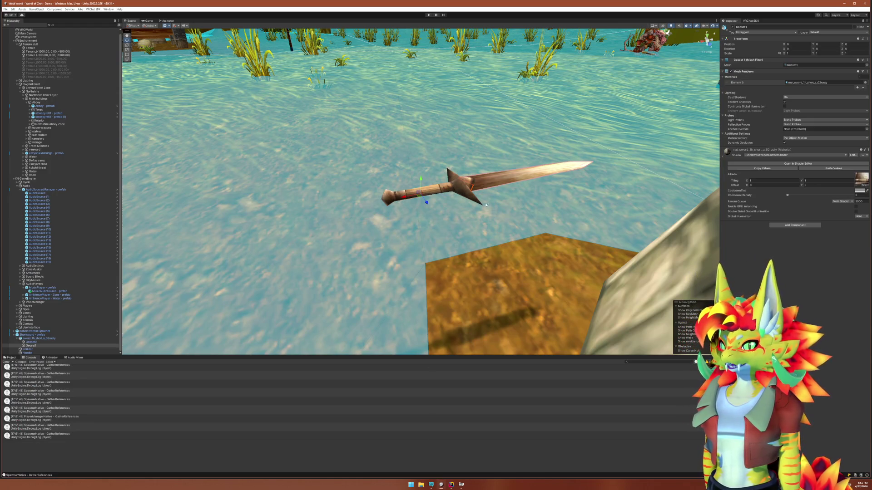
Open the Shortsword prefab in context from its Prefab menu
left_click(33, 335)
right_click(33, 337)
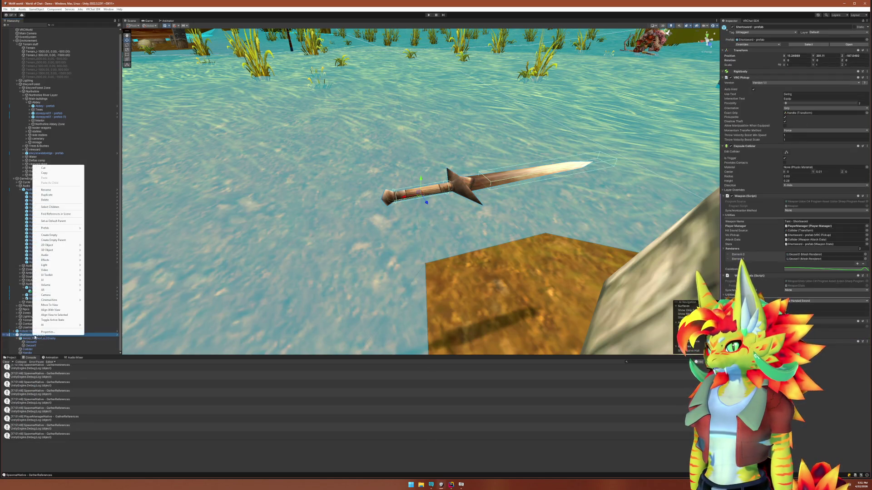
mouse_move(53, 227)
left_click(93, 231)
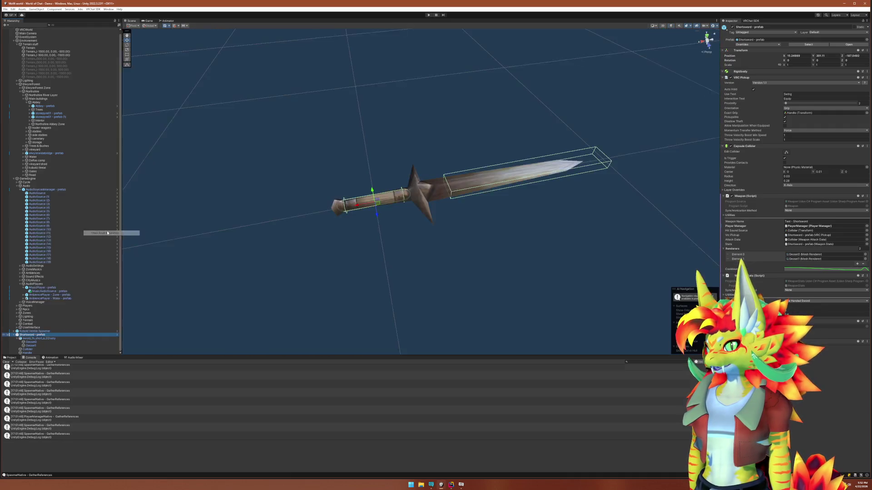
Open the weapon's cooldown curve and set its low end key's time to 0.1
left_click(824, 258)
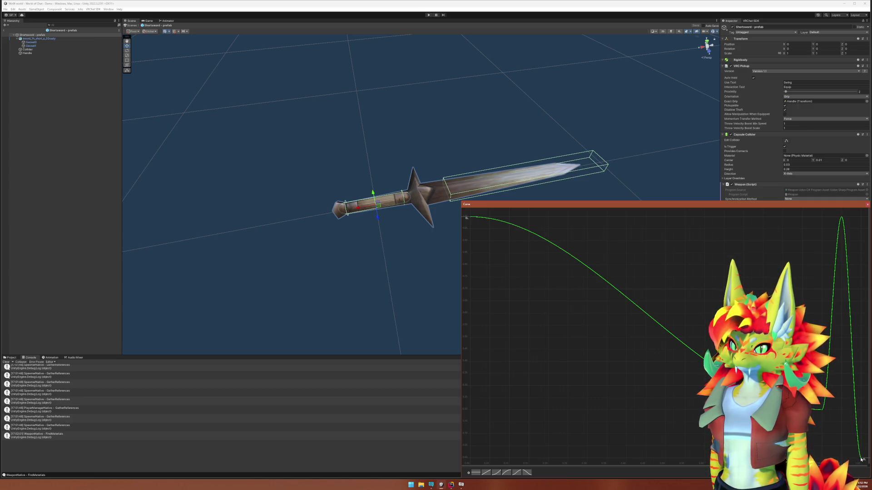
left_click(823, 410)
left_click(837, 418)
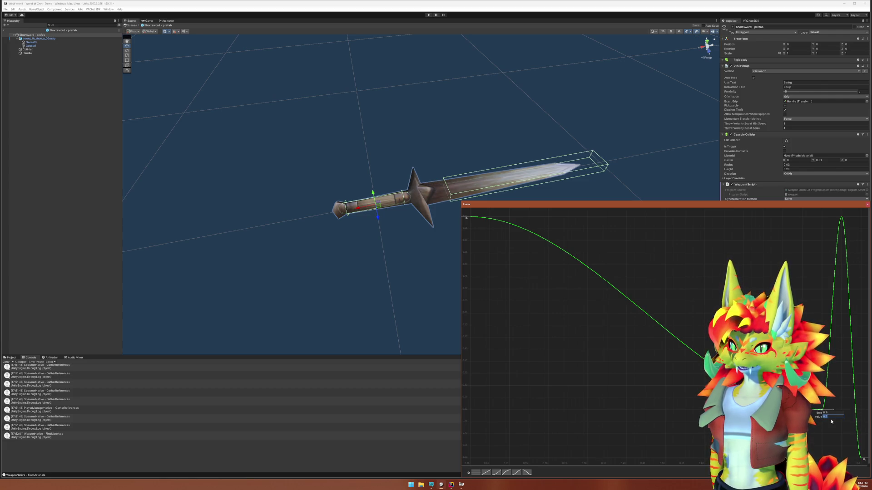
type("0.1")
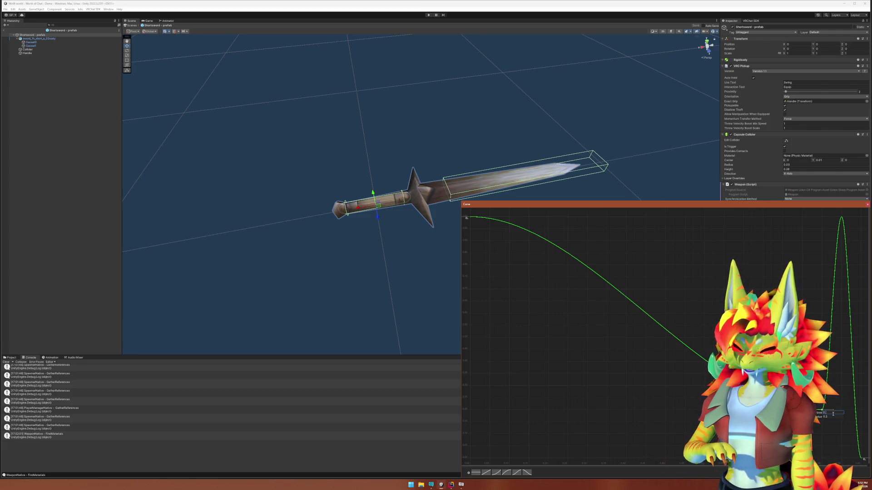
key("Return")
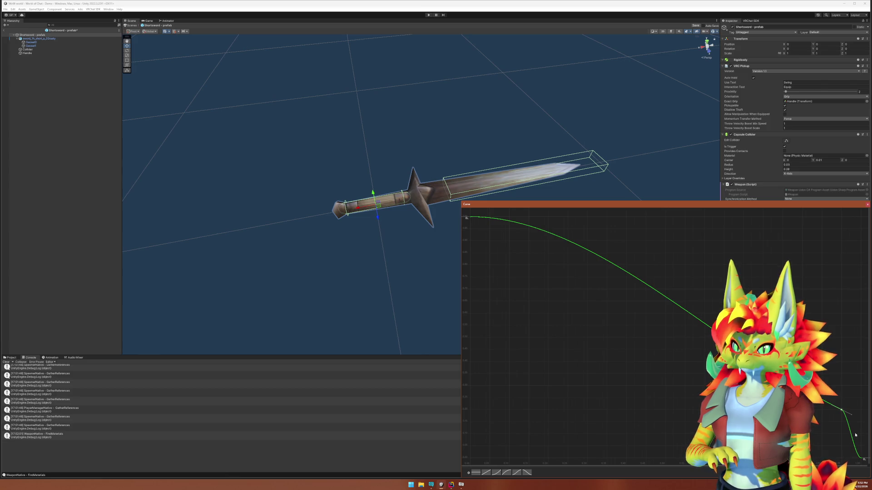
Move the lower-right curve key to time 0.975, value 1, then close the curve editor
mouse_move(829, 419)
mouse_move(829, 420)
left_mouse_down()
mouse_move(848, 404)
mouse_move(848, 430)
left_mouse_up()
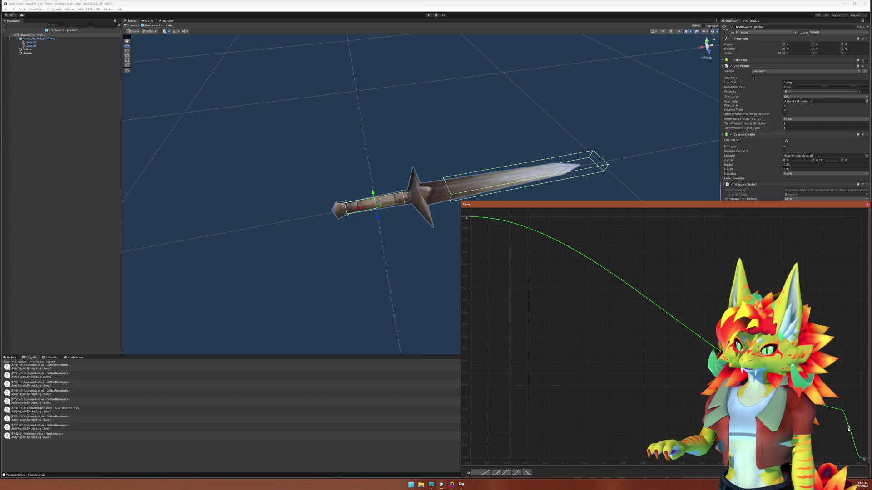
right_click(848, 430)
left_click(847, 380)
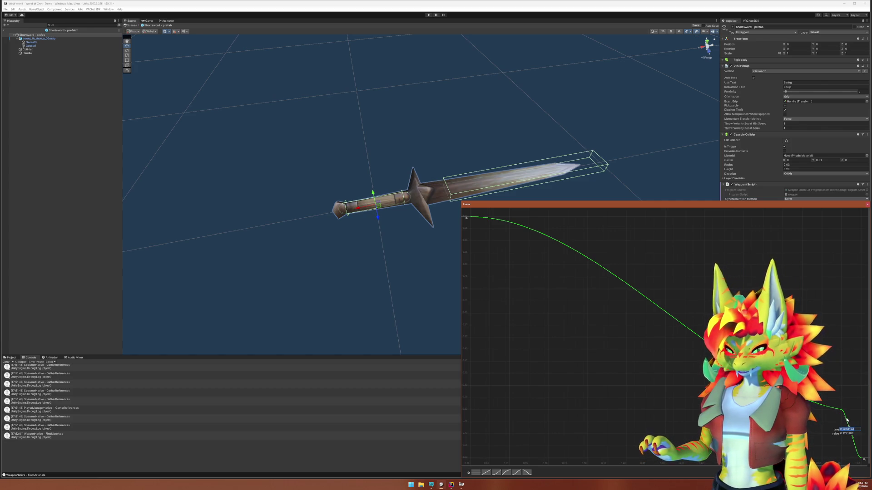
type("0.975")
key("Tab")
type("1")
key("Return")
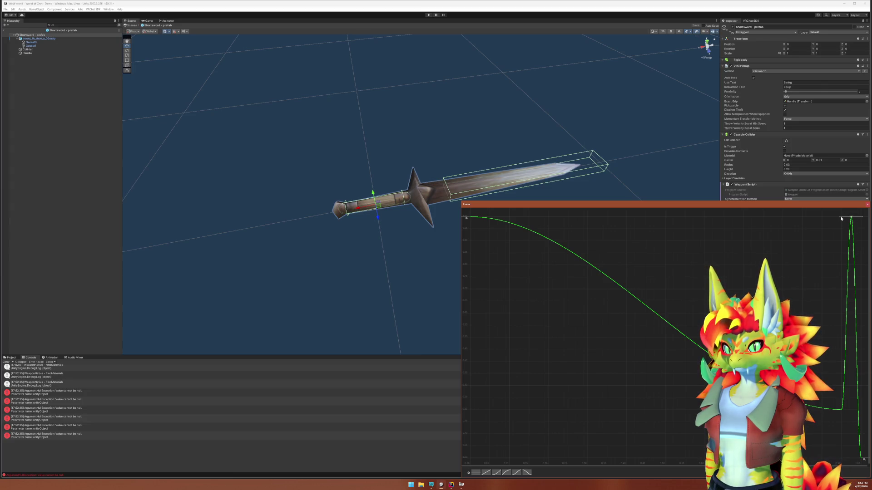
left_click(867, 204)
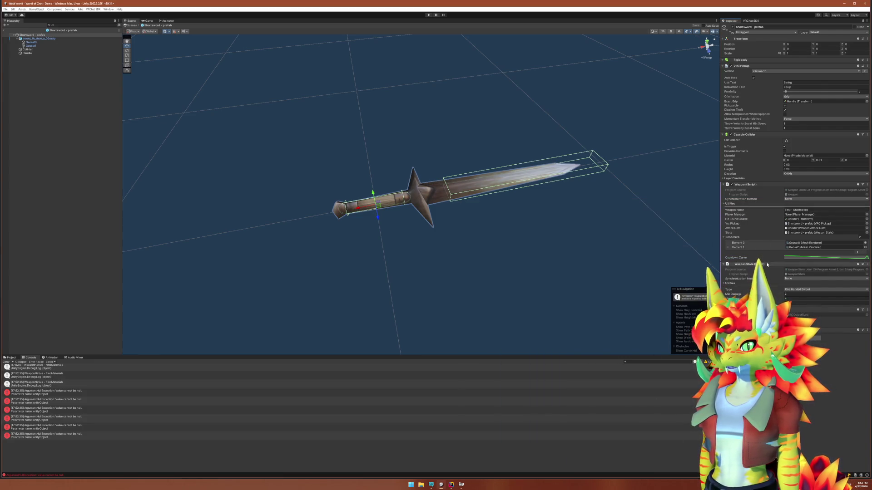
Inspect the Geoset0 sword's WeaponSurfaceShader node graph, then close it
left_click(31, 42)
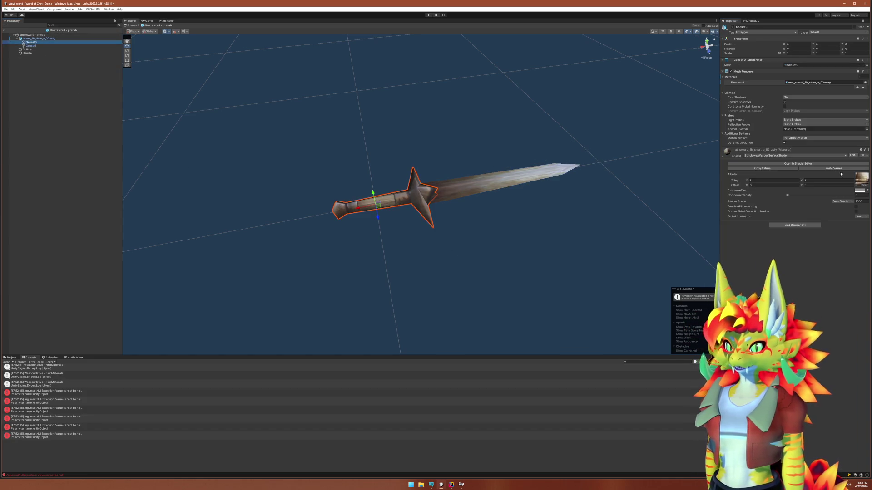
left_click(781, 163)
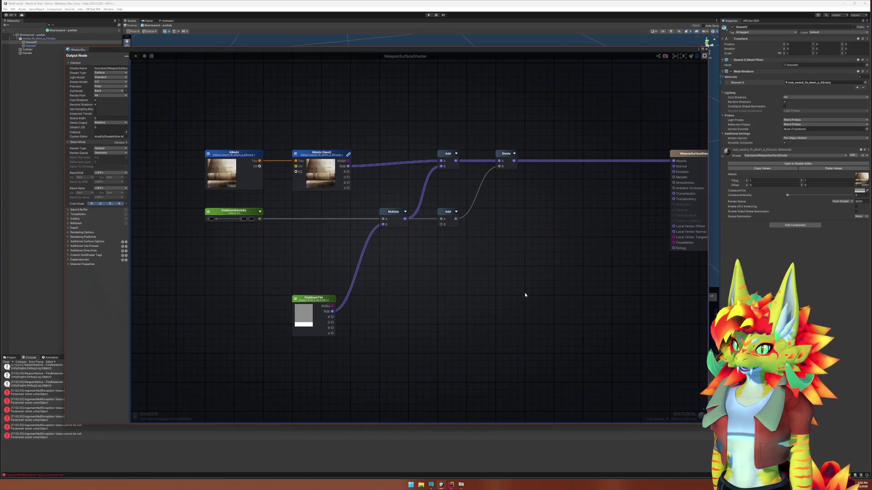
left_click_drag(521, 219, 514, 251)
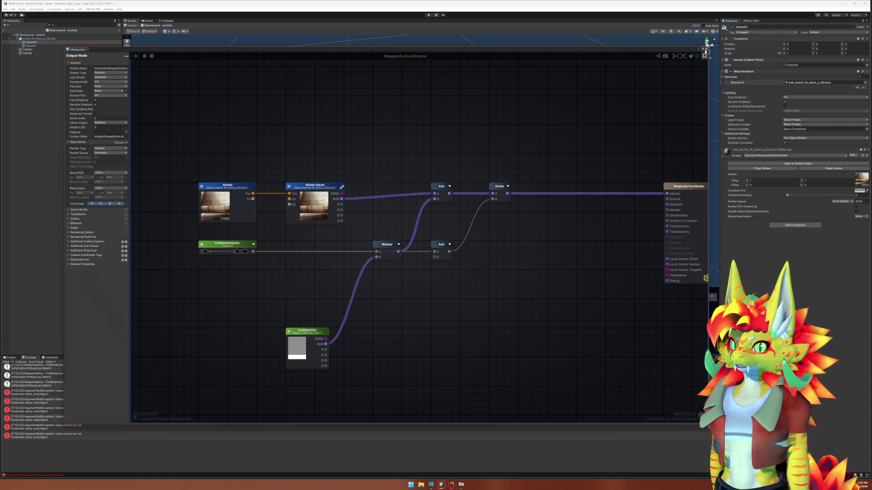
left_click(706, 49)
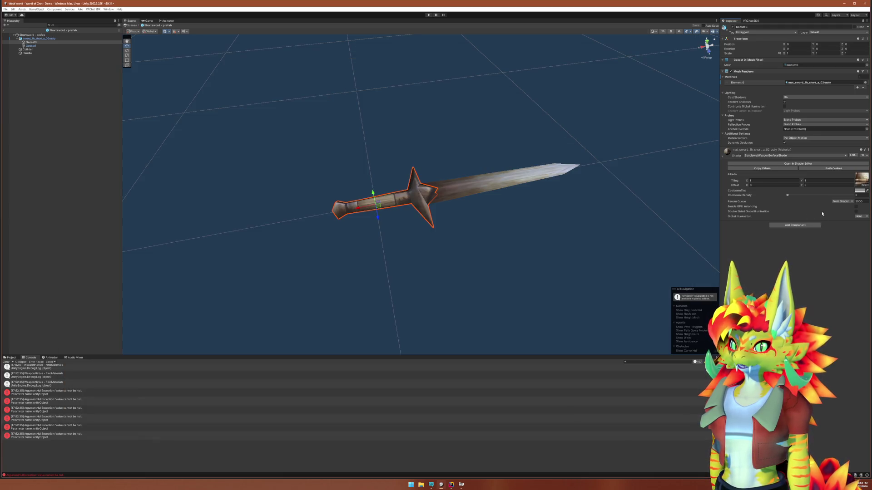
Set the shader's CooldownTint colour to near-white and close the shader editor
left_click(817, 163)
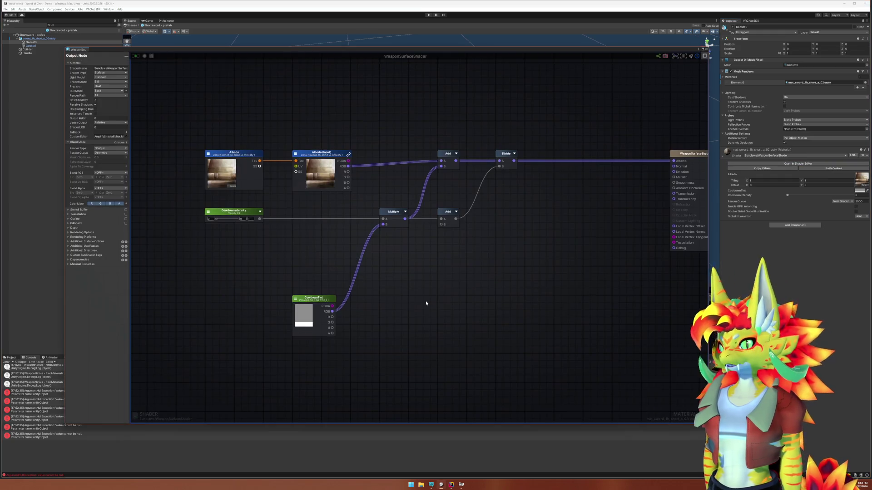
left_click(303, 314)
left_click(313, 335)
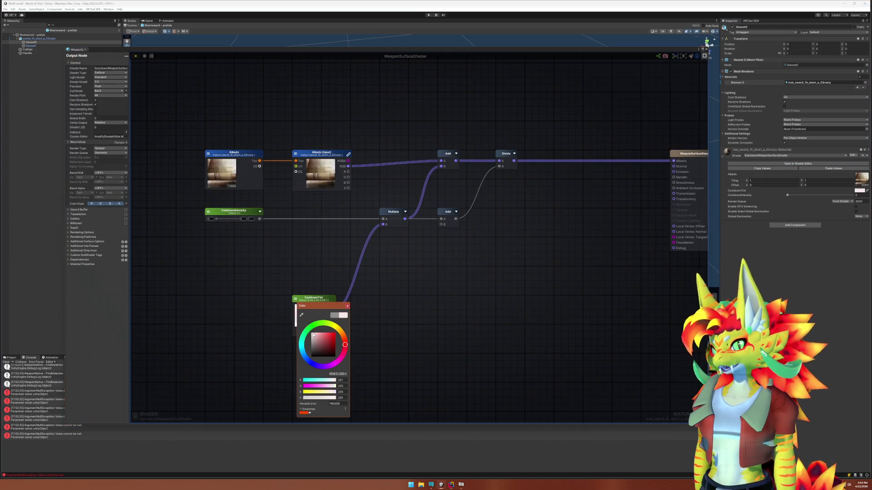
left_click(622, 254)
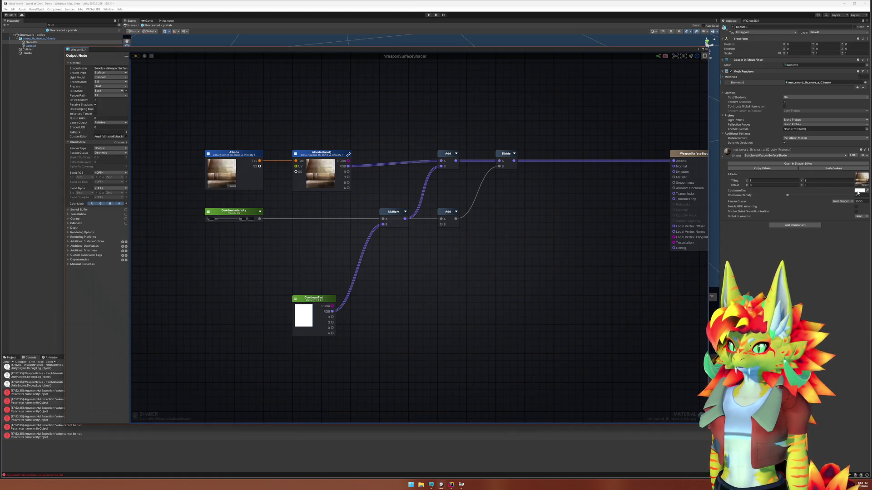
left_click(310, 315)
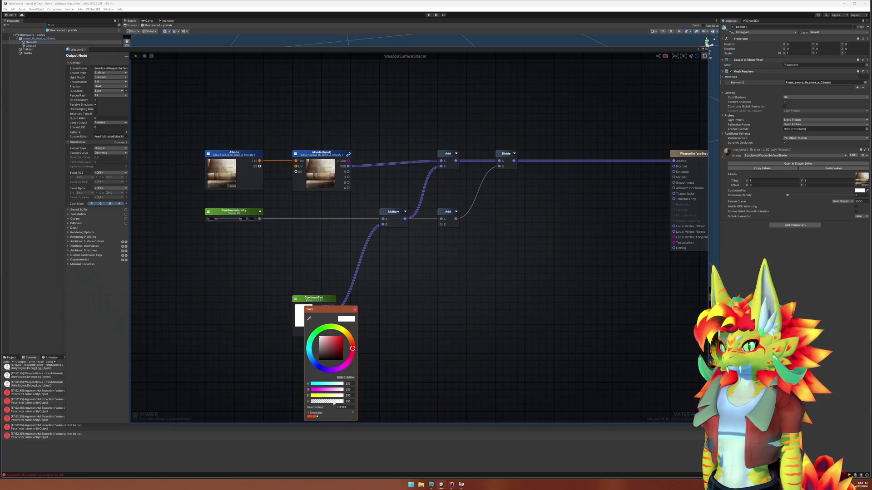
left_click(355, 310)
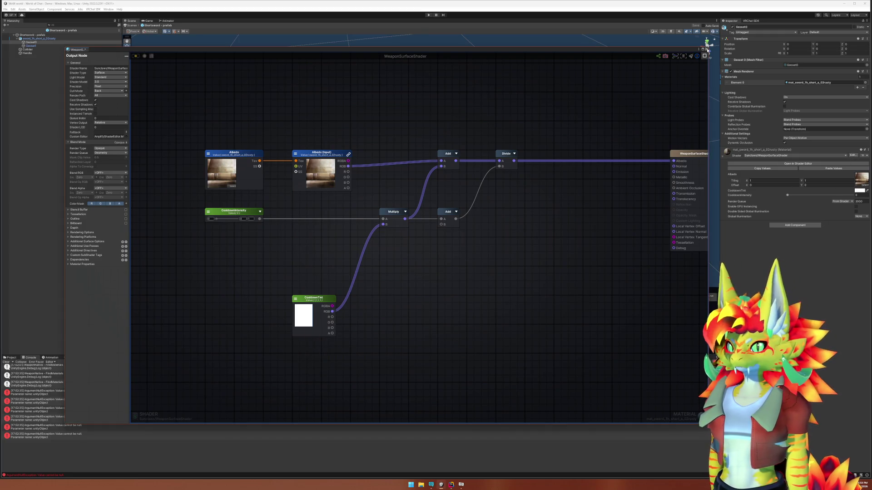
left_click(707, 49)
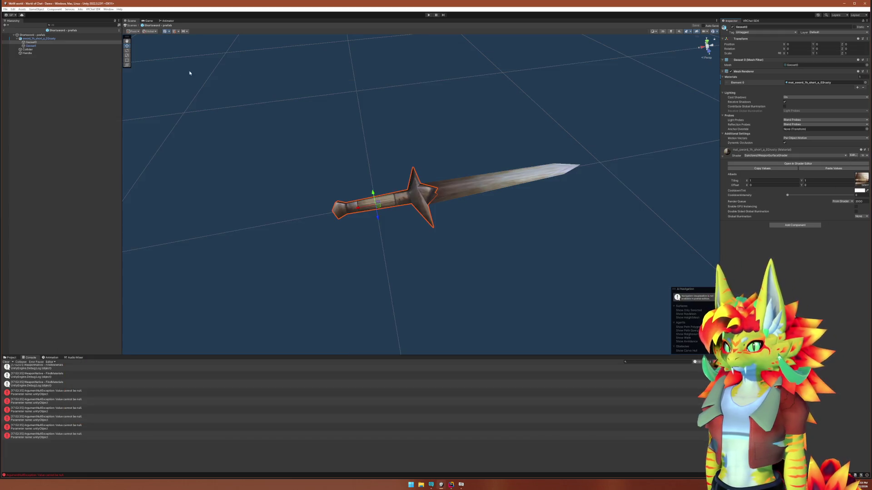
Leave prefab mode, start play, and walk over to equip the shortsword
left_click(5, 31)
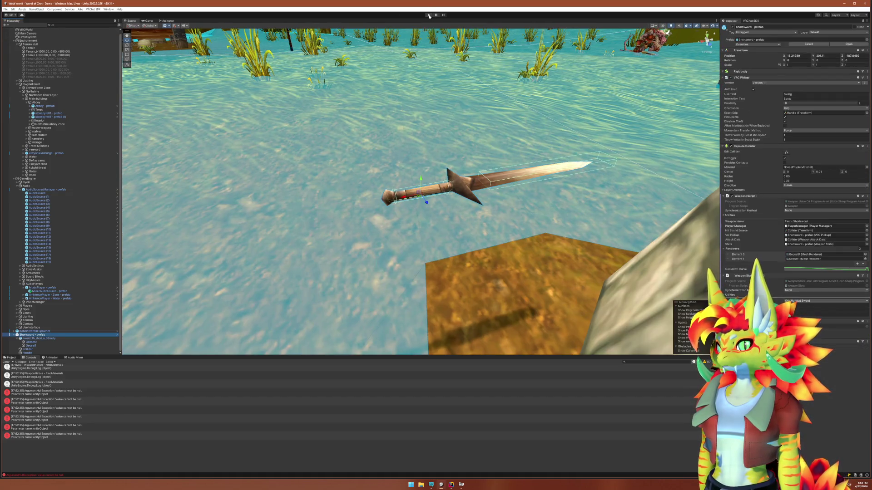
left_click(428, 15)
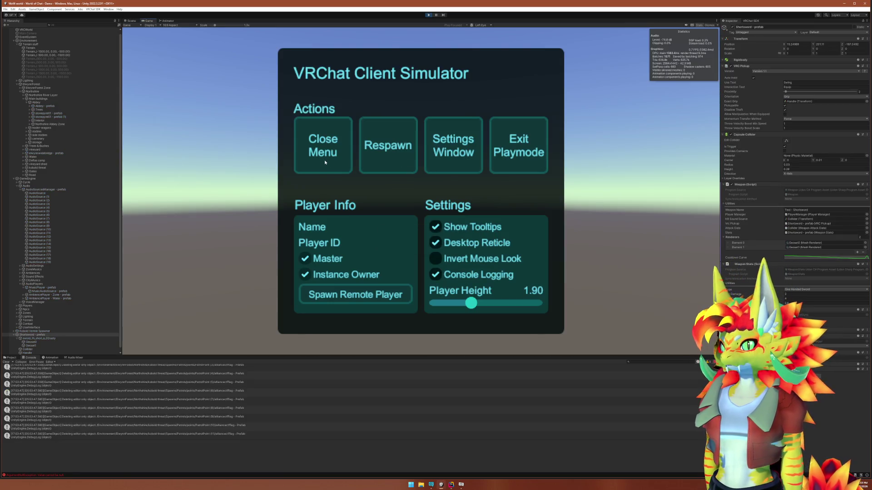
left_click(325, 162)
key("w")
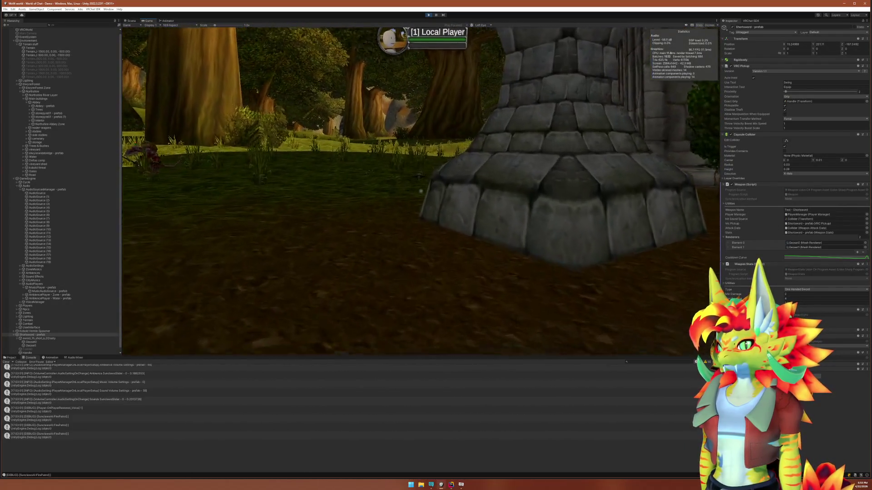
key("w")
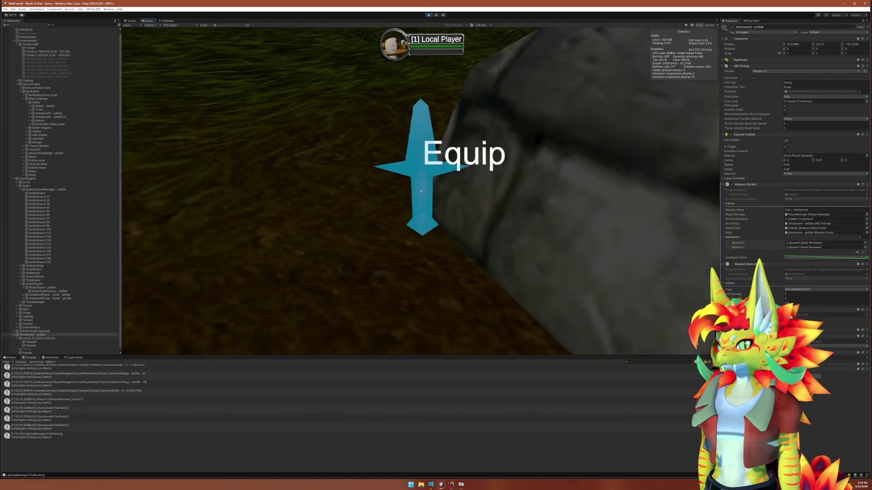
left_click(421, 191)
Attack the kobold with the sword until it dies, then walk away
left_click(421, 191)
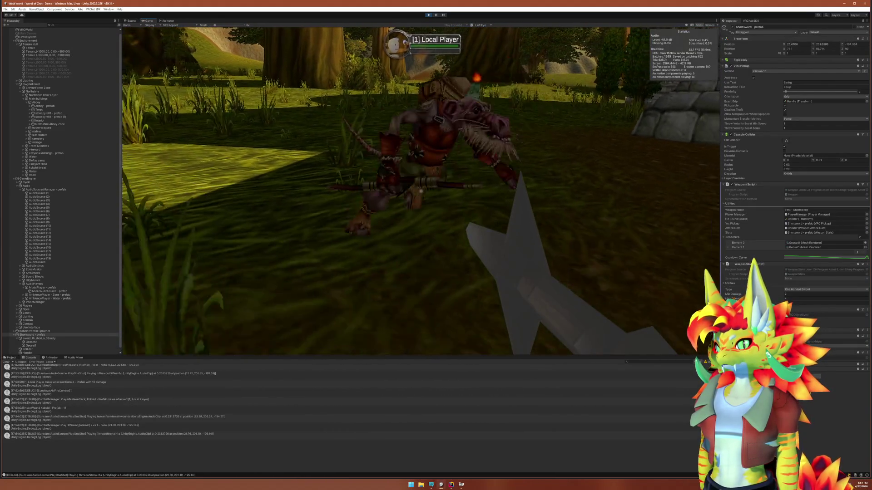
left_click(421, 191)
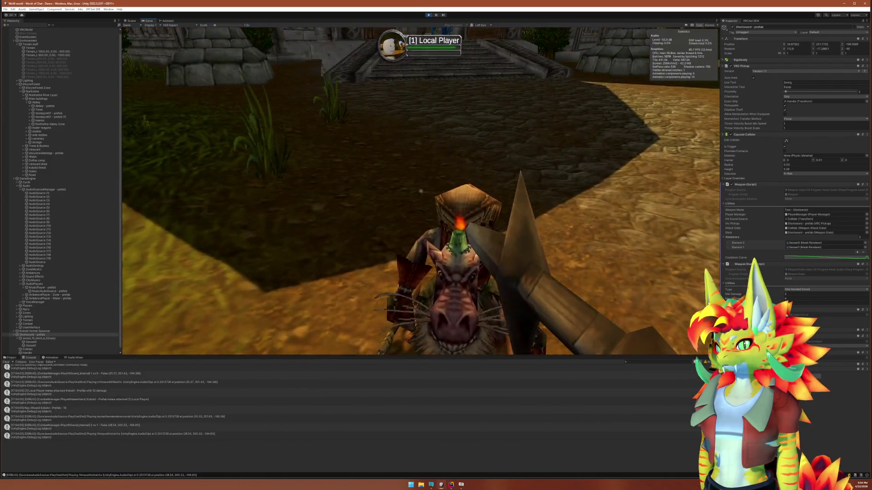
left_click(420, 191)
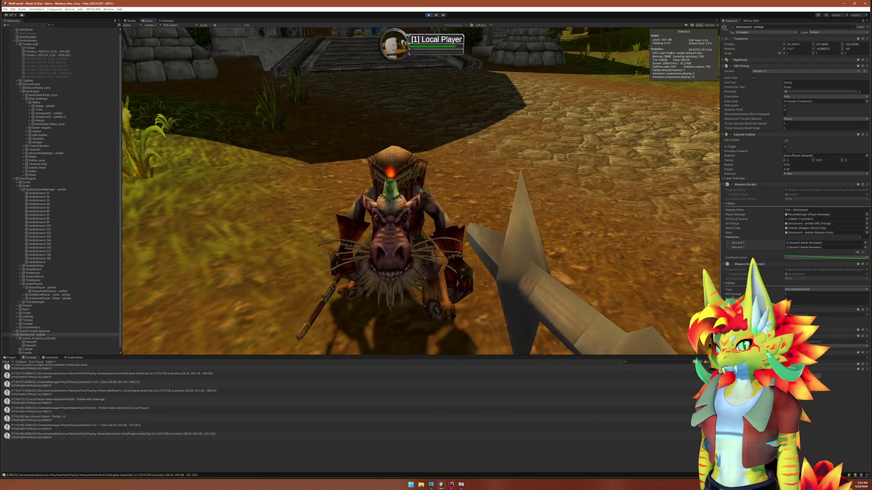
left_click(421, 192)
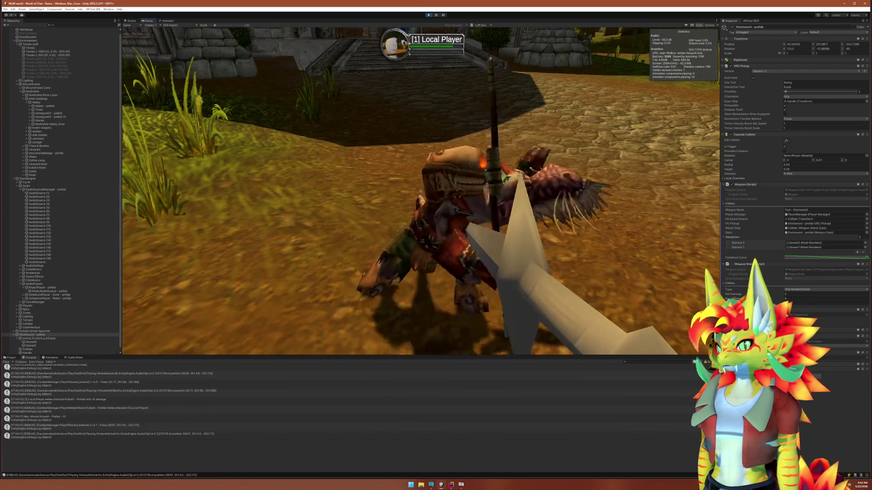
left_click(421, 191)
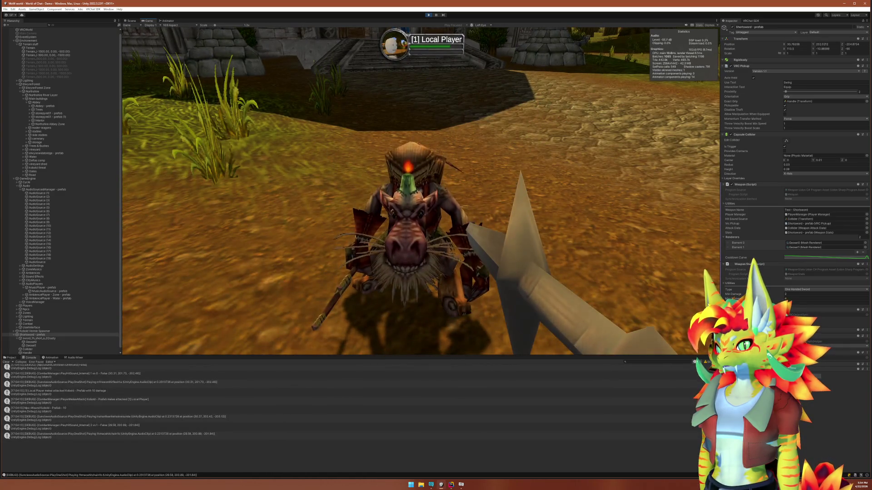
left_click(421, 191)
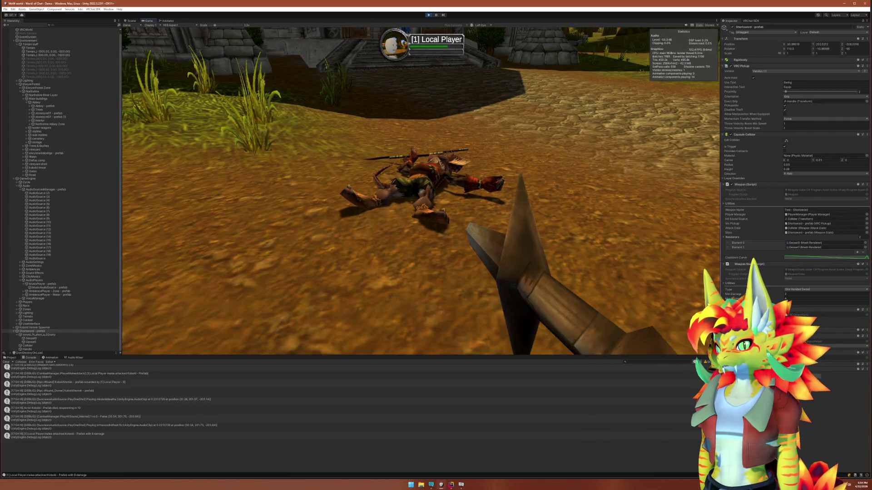
key("w")
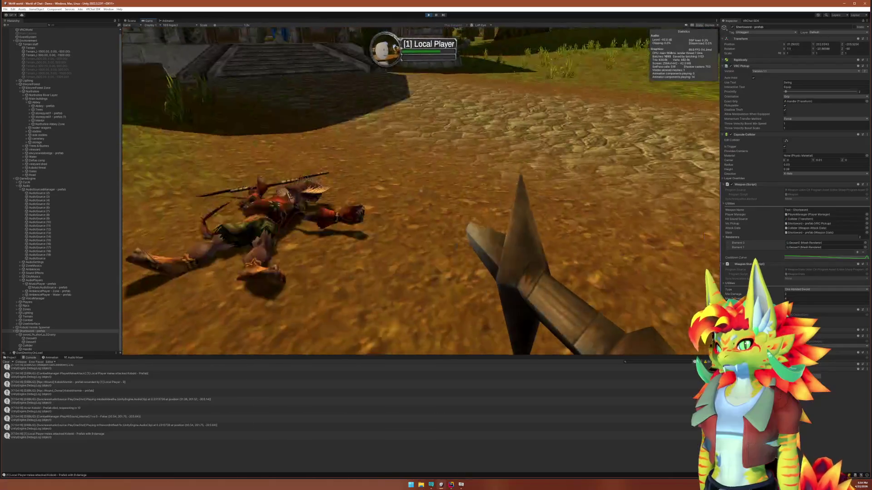
key("w")
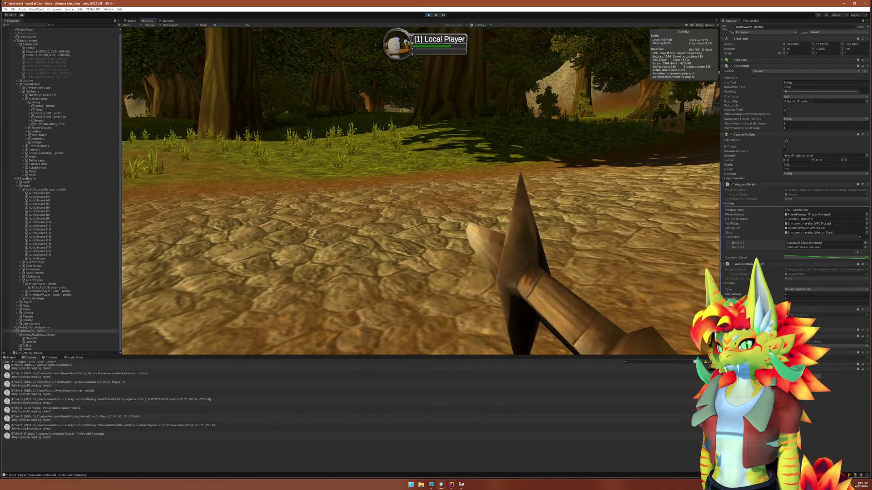
Inspect the sword's Geoset0 and Geoset1 parts, then stop play mode
key("super")
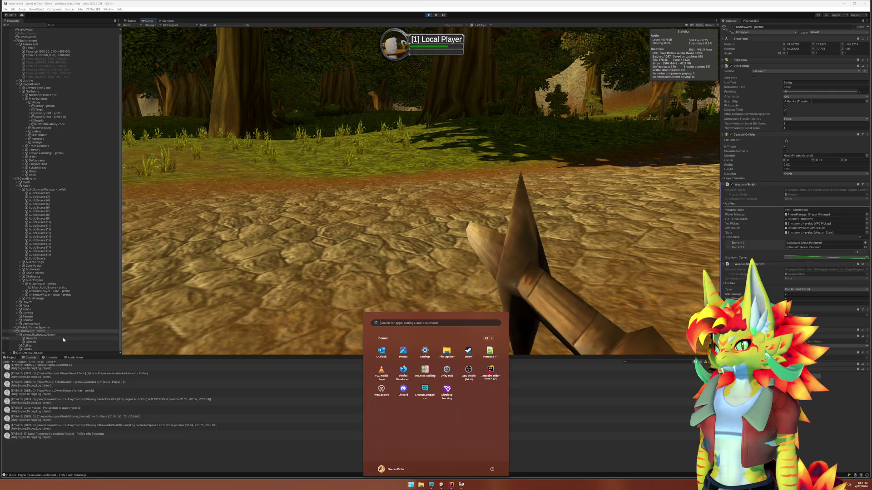
left_click(63, 339)
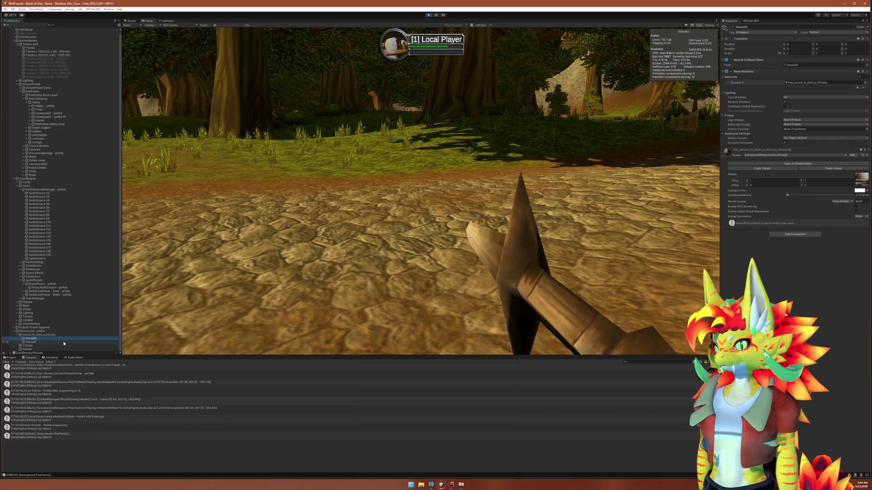
left_click(63, 342)
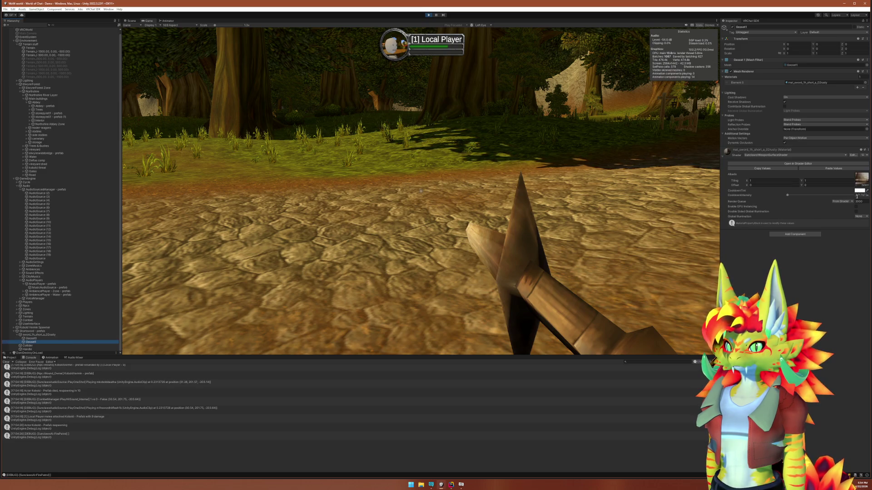
left_click(428, 15)
mouse_move(452, 485)
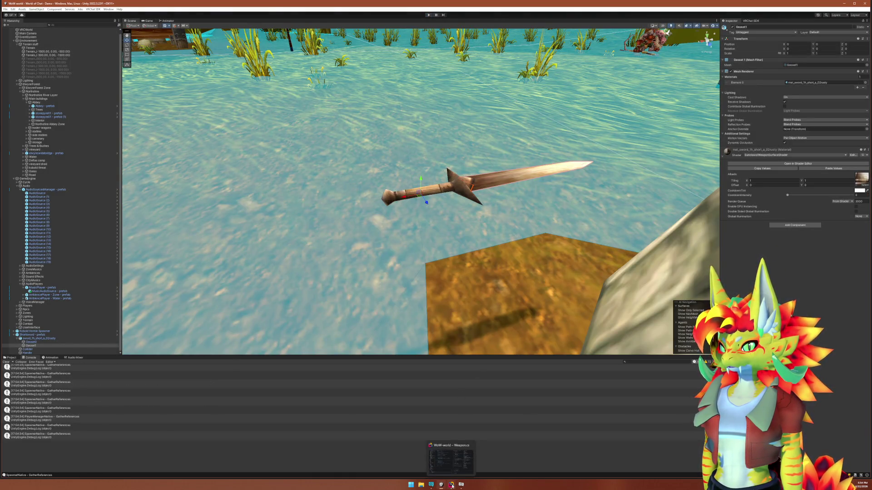
left_click(451, 485)
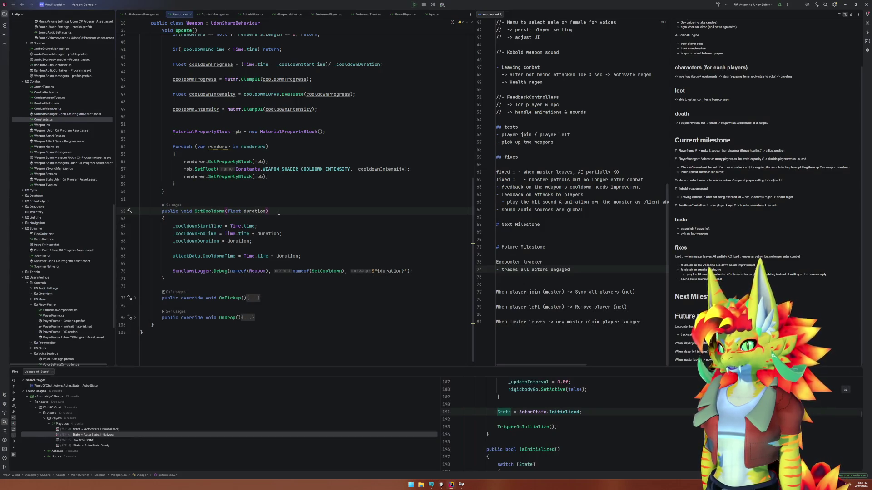
Add a private _onCooldown field below the cooldown fields in Weapon.cs
scroll(276, 209, "up", 3)
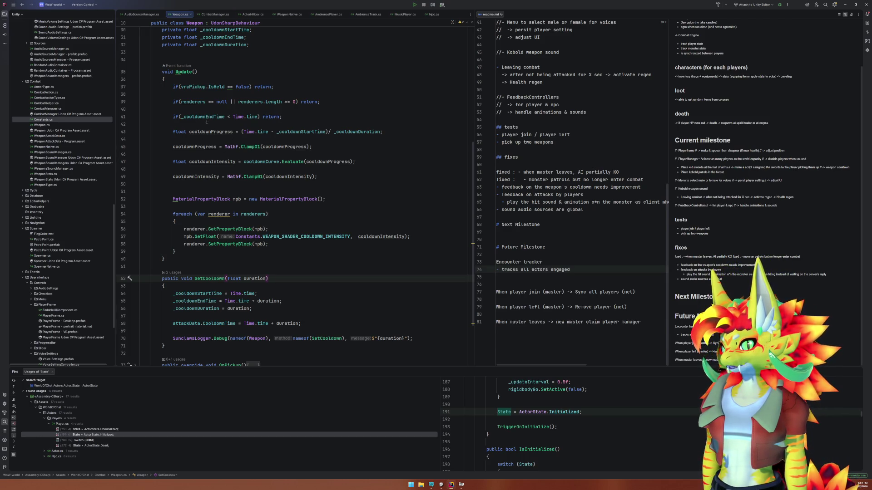
left_click_drag(197, 111, 205, 123)
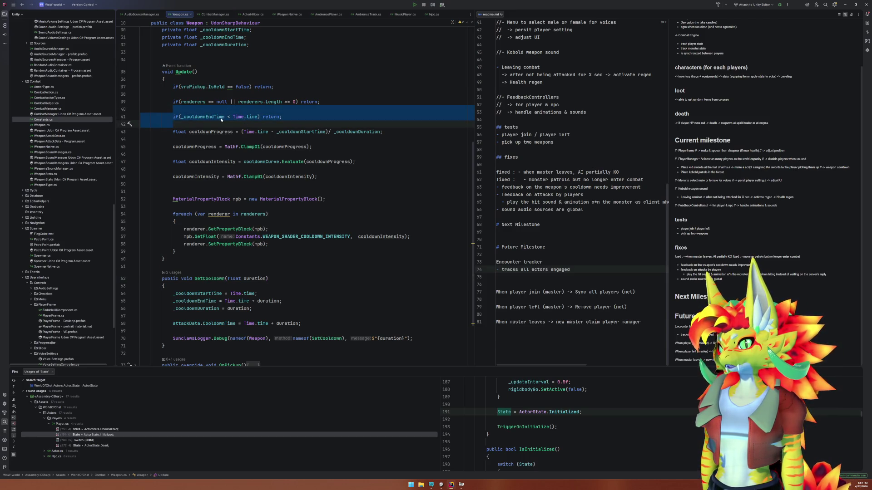
left_click(223, 117)
scroll(238, 140, "up", 4)
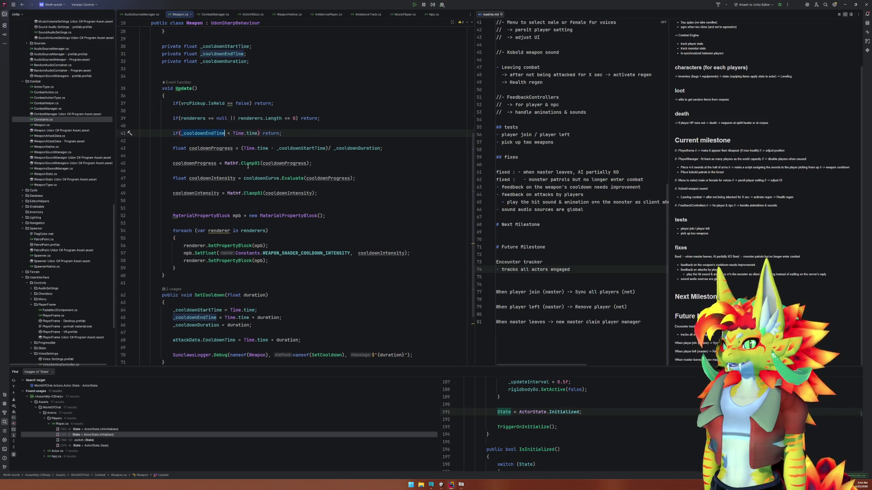
left_click(212, 142)
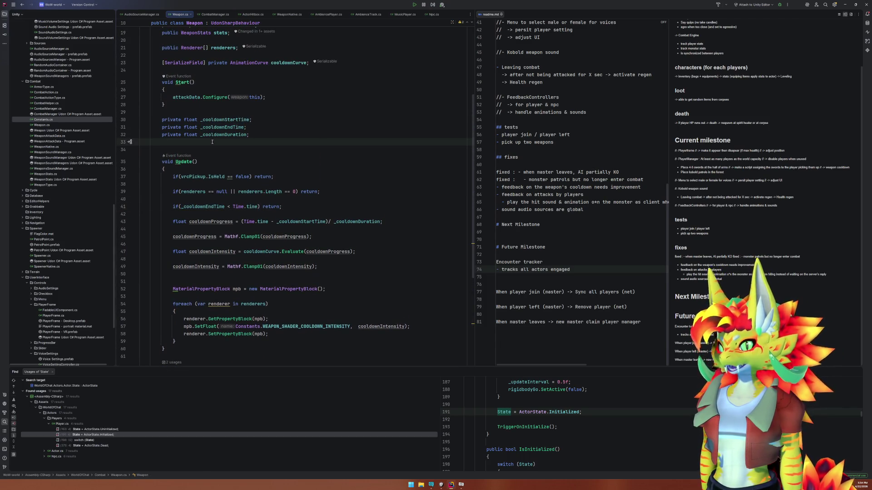
key("Return")
type("priva")
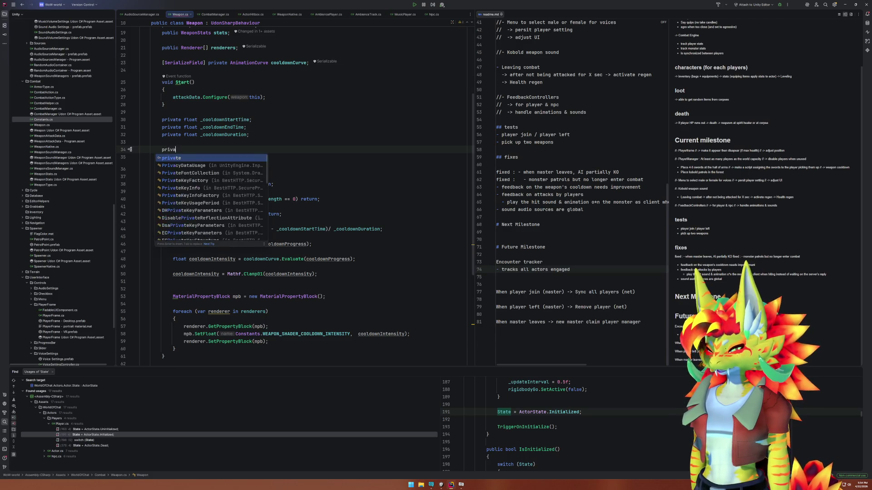
type("te float")
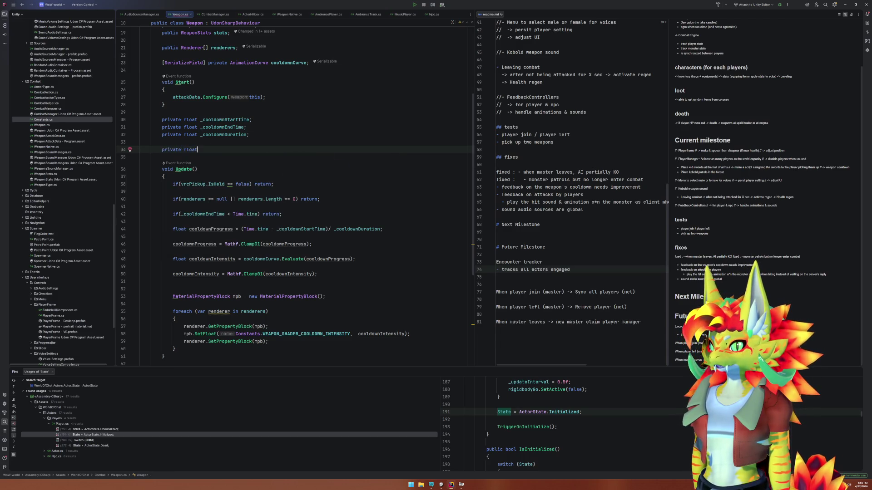
type(" _onCooldown")
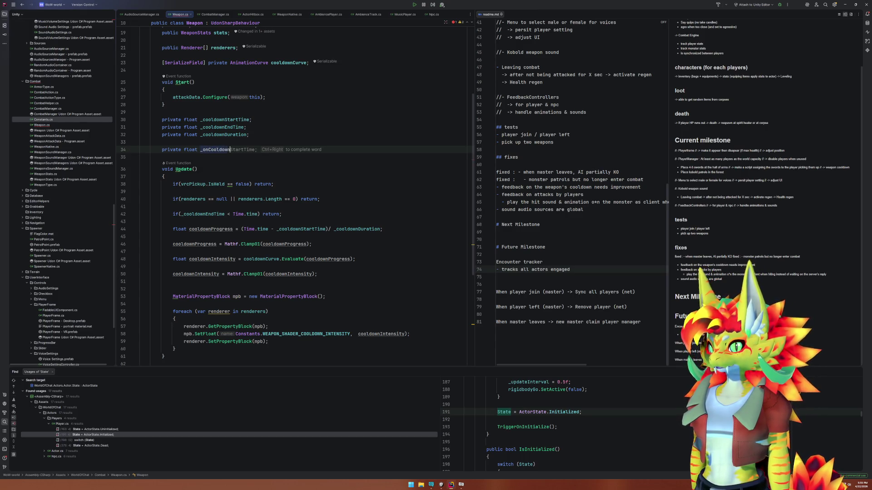
type(";")
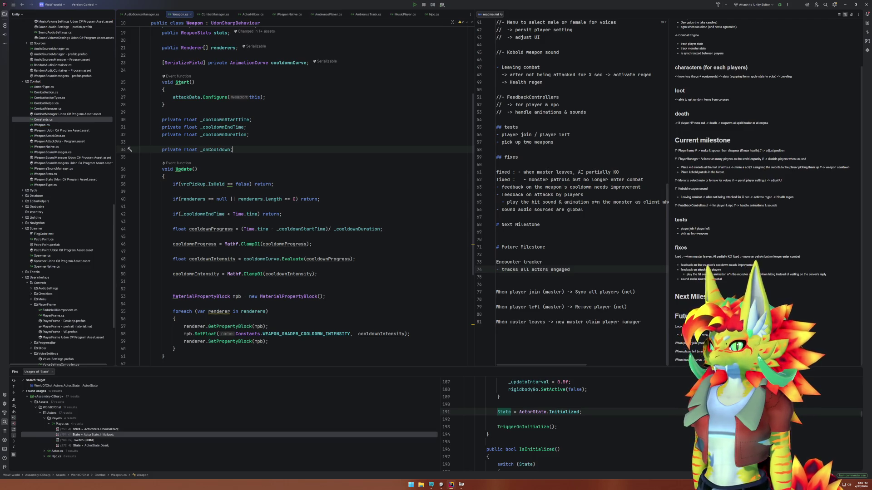
Set '_onCooldown = true;' at the start of SetCooldown and make the field a bool
scroll(232, 195, "down", 7)
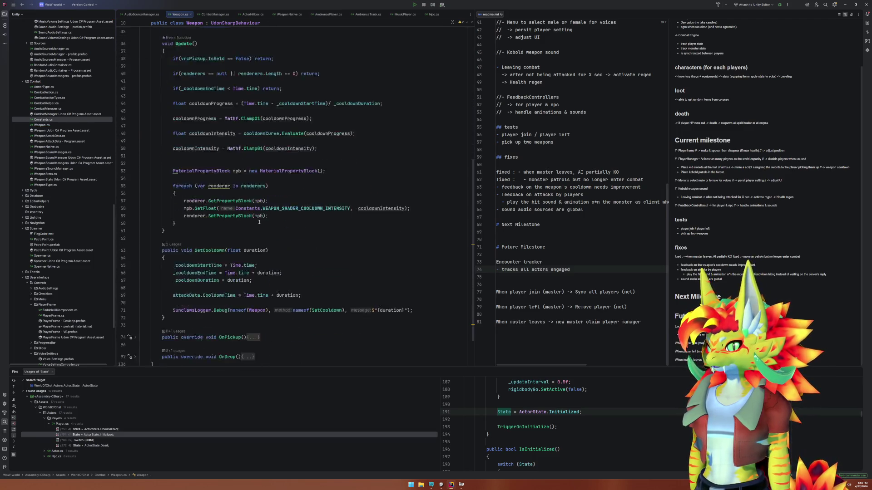
left_click(214, 215)
key("Return")
type("_onCooldown = true;")
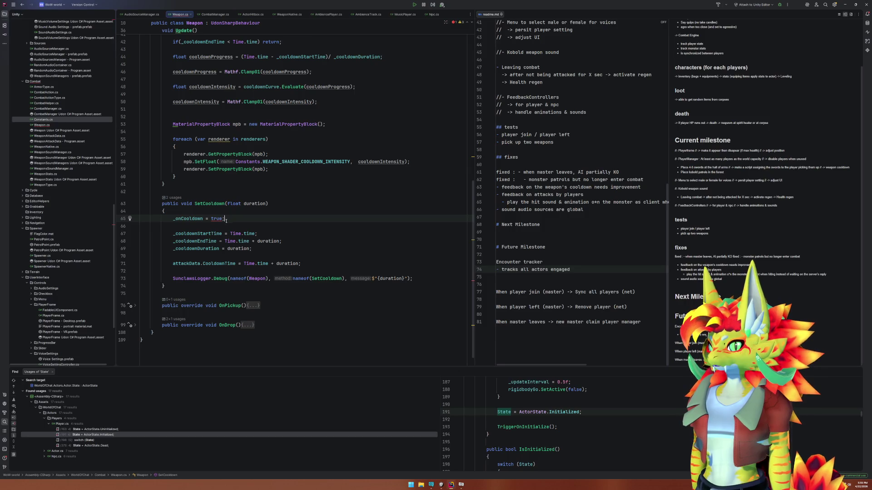
left_click(193, 219, "ctrl")
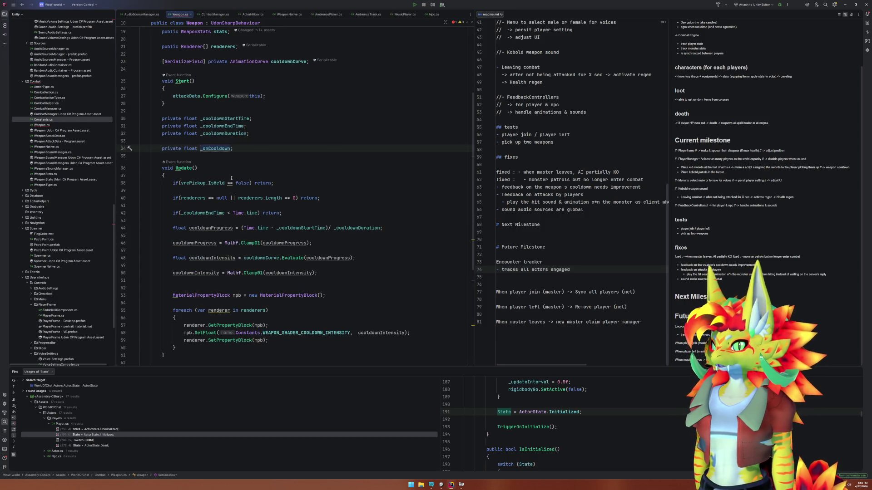
double_click(186, 148)
type("bool")
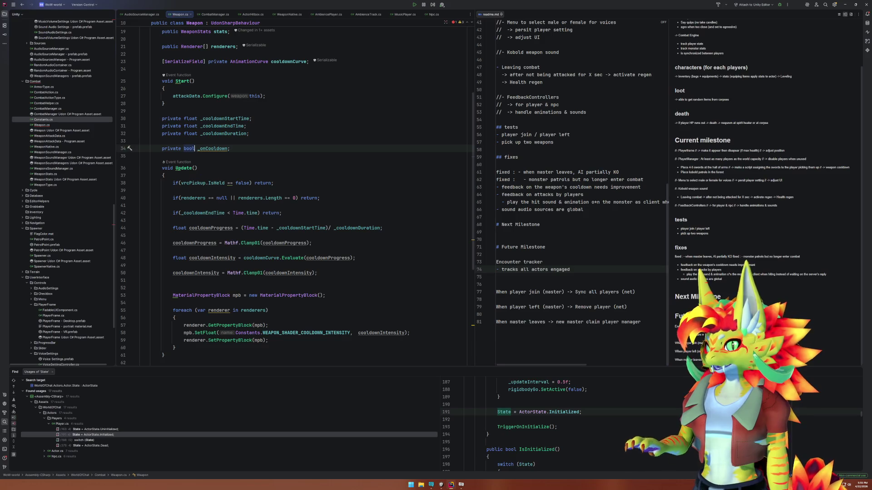
double_click(213, 149)
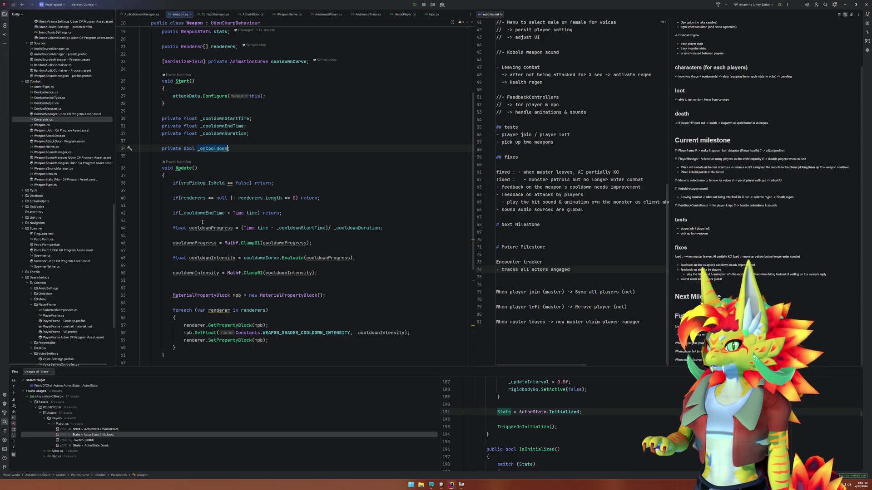
Replace Update's end-time check with '_onCooldown == false' and remove the extra blank line
left_click_drag(180, 213, 260, 213)
type("_onCooldown =")
type("= false")
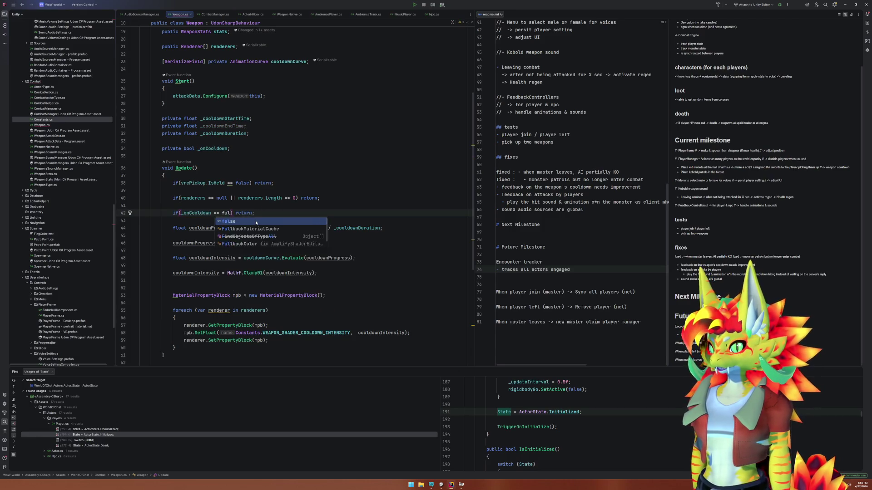
scroll(256, 291, "down", 4)
left_click(215, 189)
key("Delete")
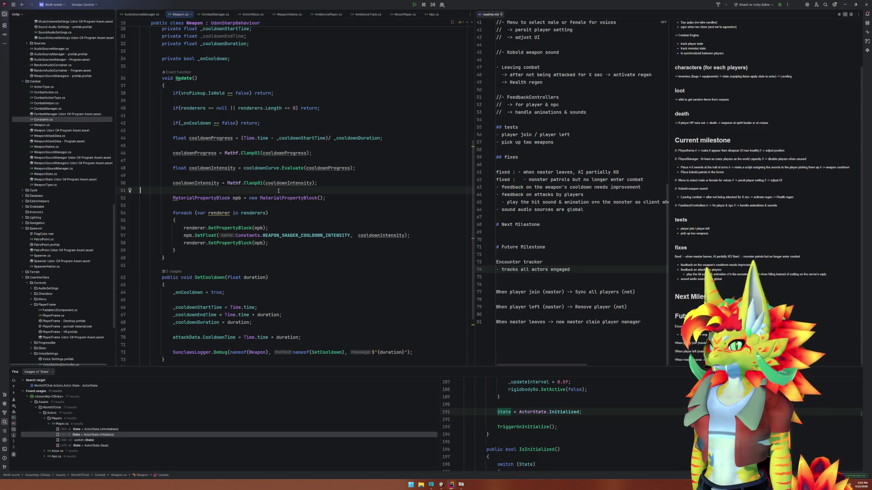
Insert blank lines after the cooldownProgress clamp for a new check
scroll(278, 191, "up", 2)
left_click(197, 296)
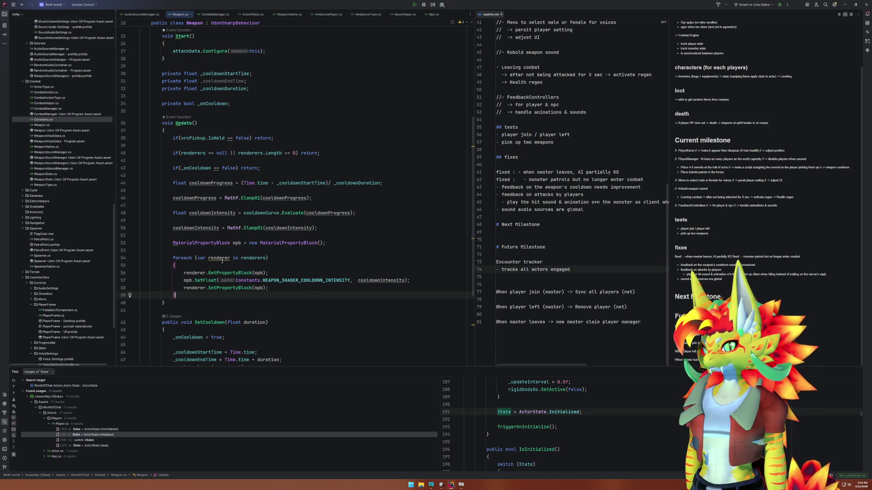
left_click(230, 204)
key("Return")
key("Return")
key("Up")
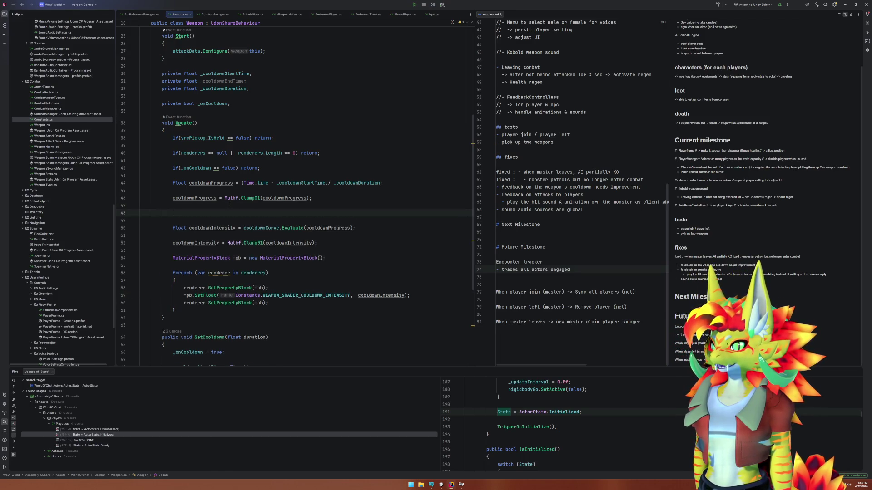
Add an if (cooldownProgress == 1f) block that sets _onCooldown = false
type("if(cooldownProgress >= 1f")
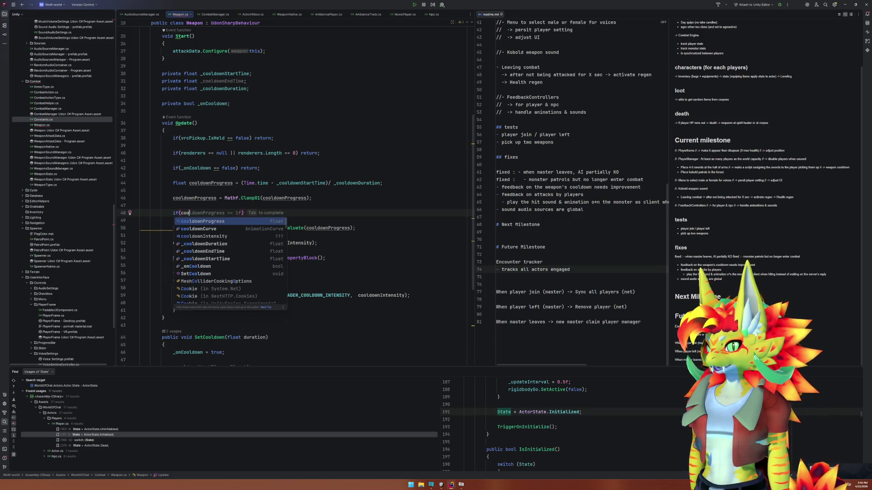
left_click(230, 213)
key("BackSpace")
type("== 1f")
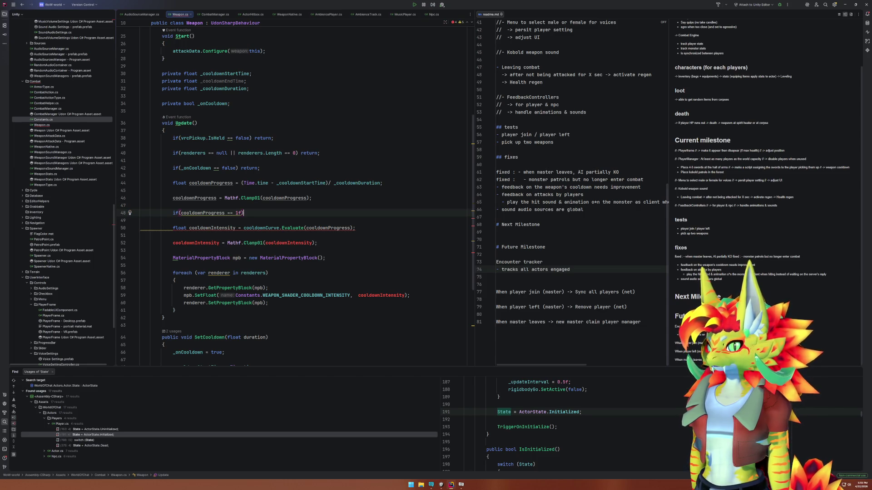
key("End")
key("Return")
type("{")
key("Return")
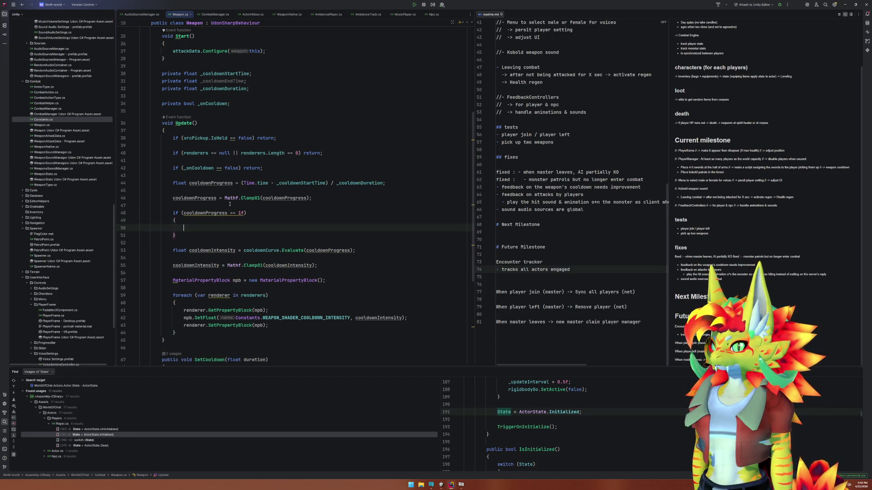
type("_onCooldown = false;")
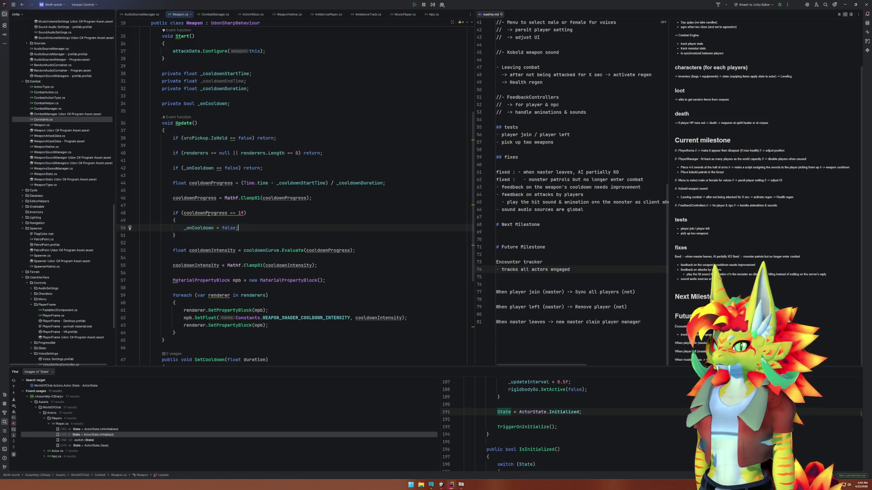
Check where cooldownProgress is used, then return to Unity and enter play mode
mouse_move(205, 213)
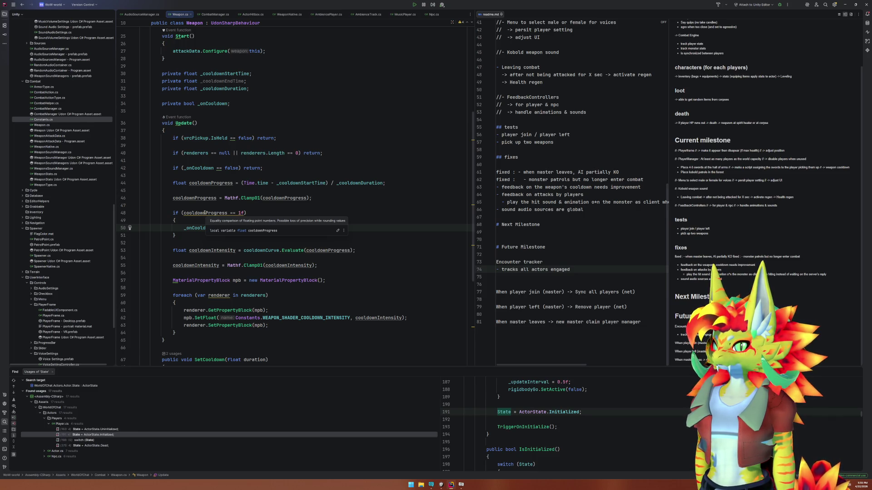
left_click(206, 213)
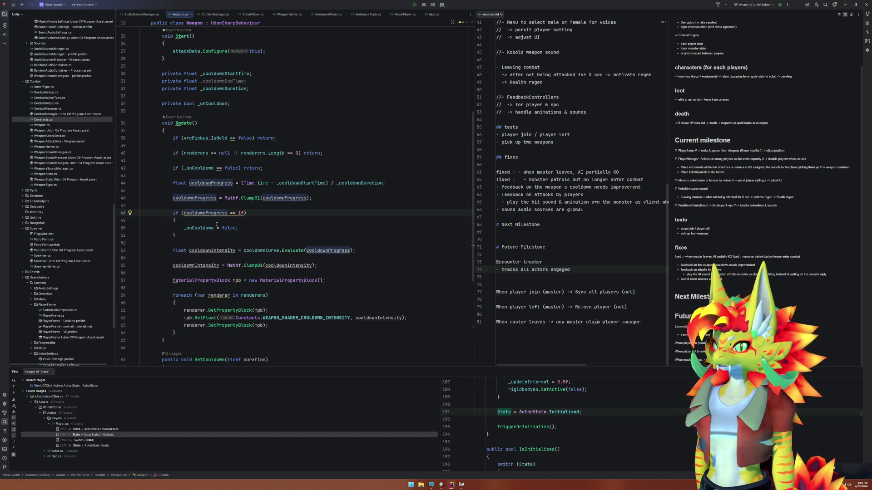
mouse_move(255, 201)
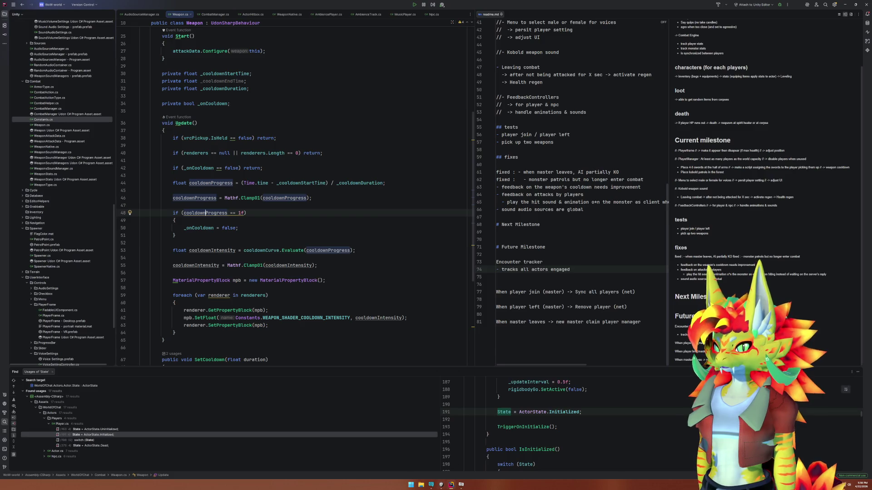
key("alt+Tab")
left_click(427, 15)
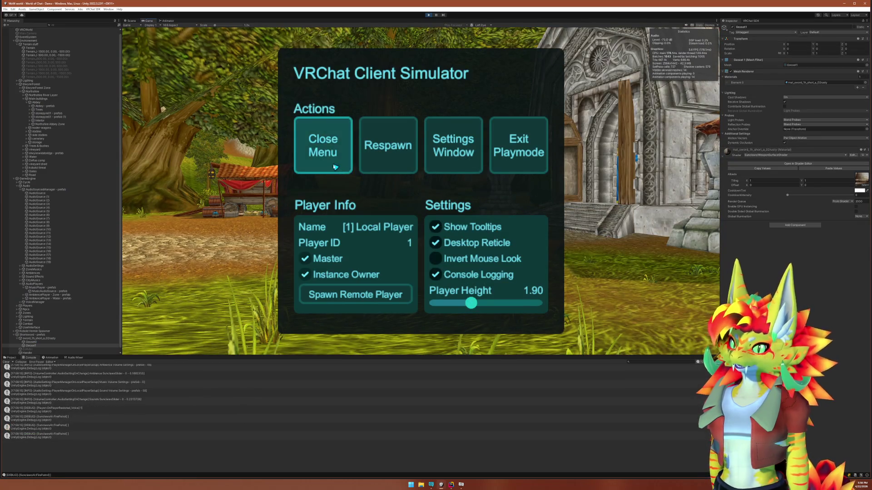
Close the client simulator menu, walk to the stone pillar and pick up the shortsword
left_click(311, 168)
key("w")
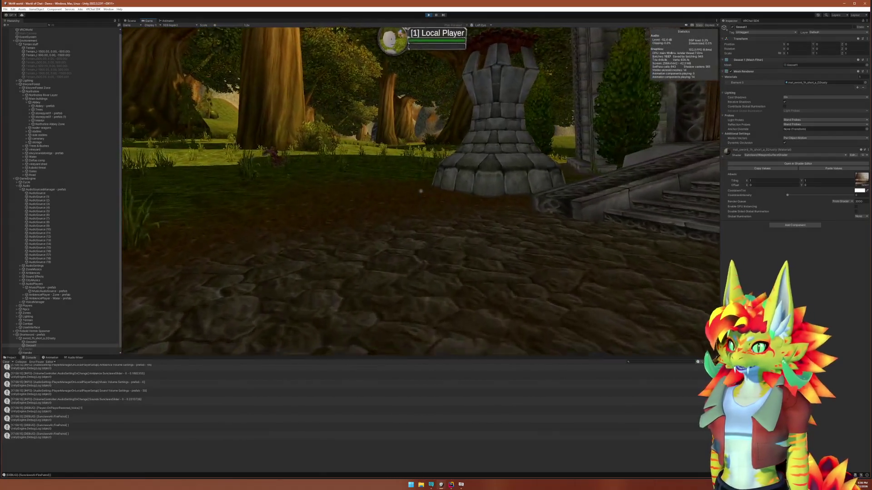
key("w")
left_click(421, 191)
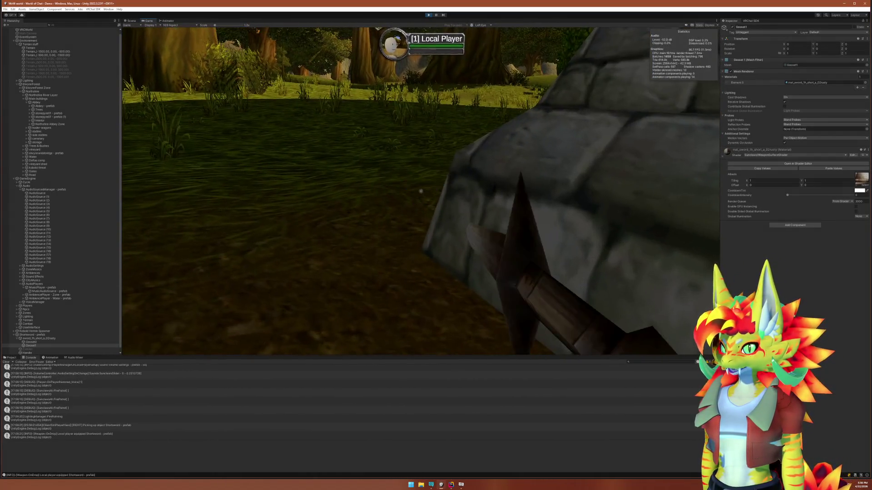
Strike the kobold five times with the sword until it dies, then stop play mode
left_click(421, 191)
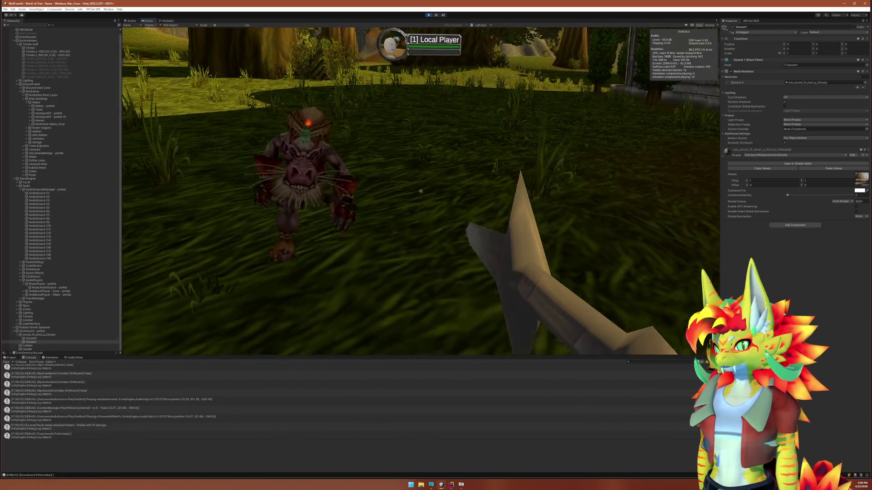
left_click(421, 190)
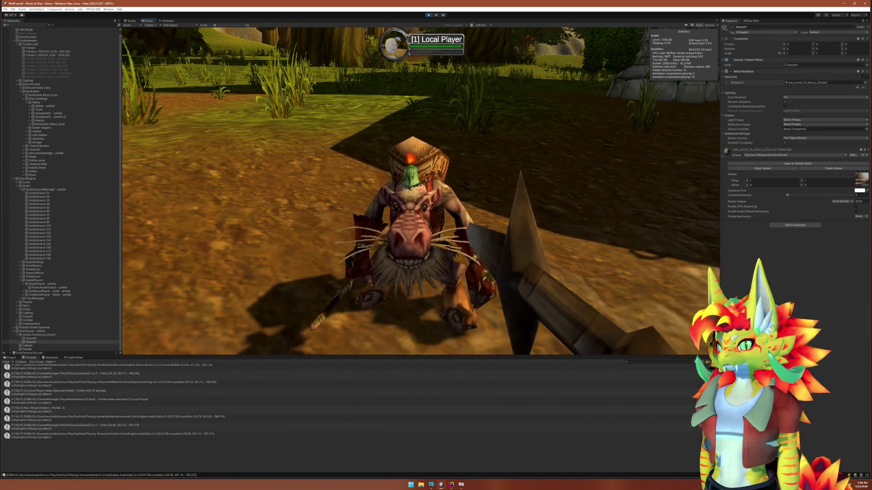
left_click(420, 190)
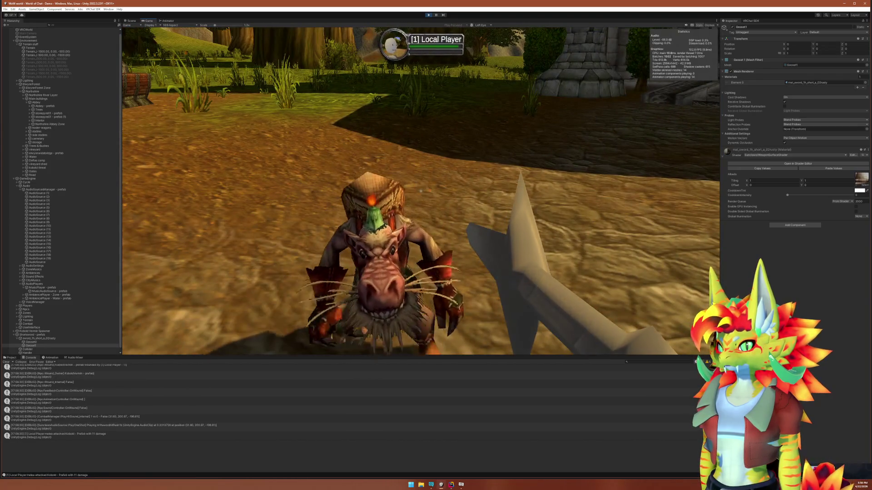
left_click(421, 191)
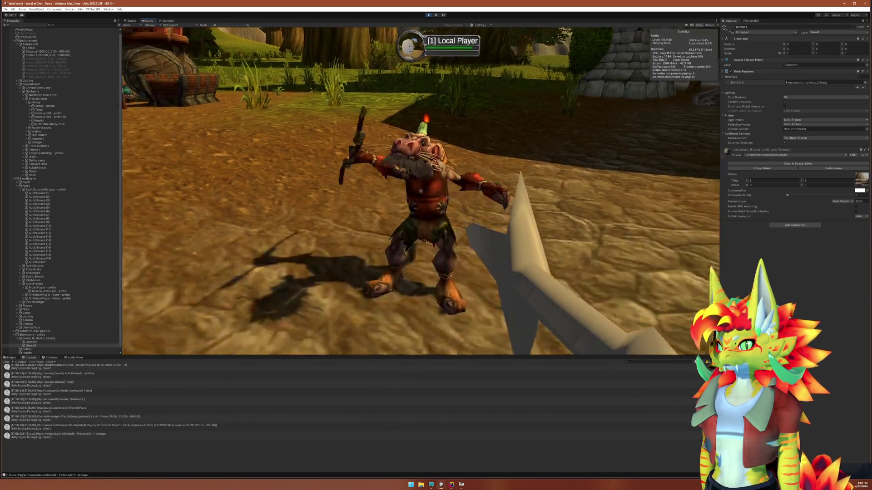
left_click(420, 191)
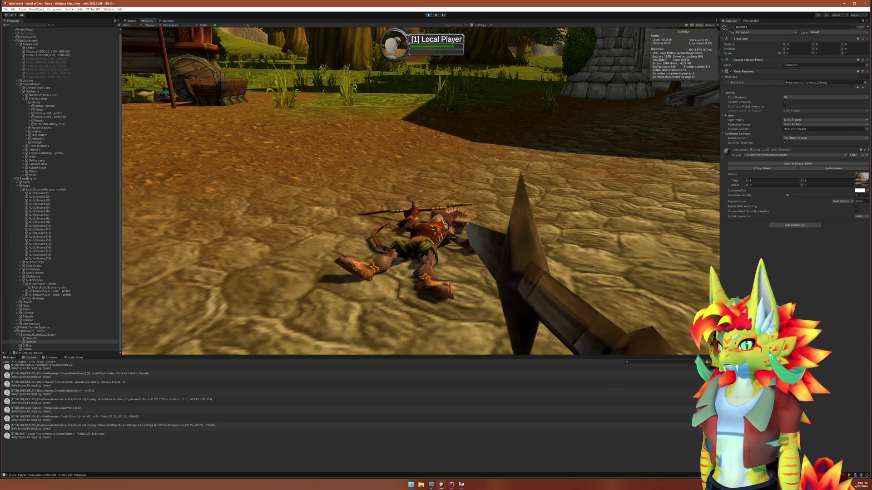
key("super")
left_click(439, 44)
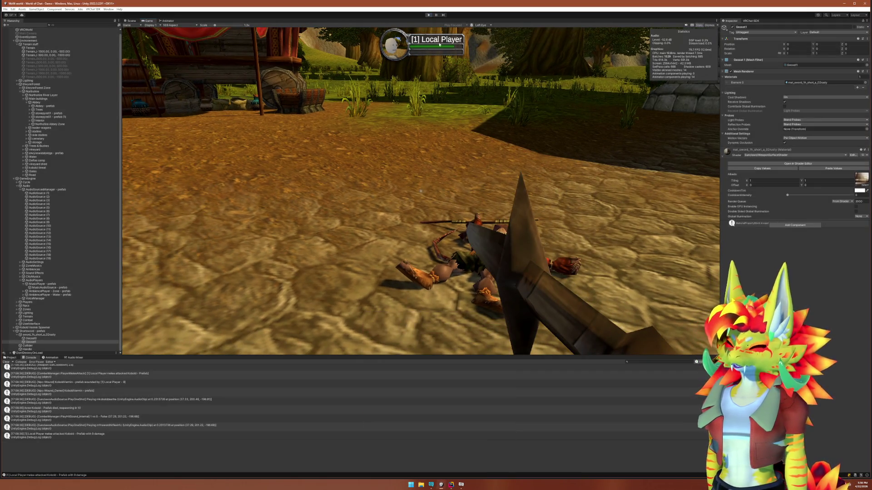
key("ctrl+p")
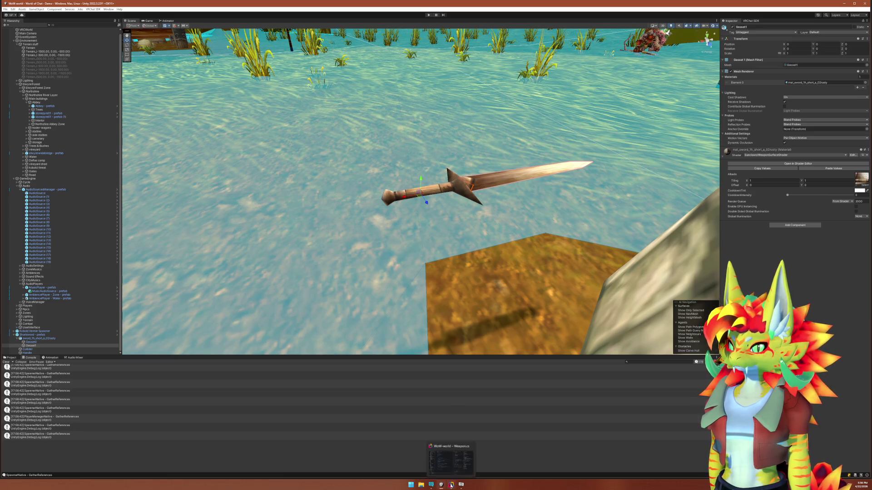
Open the weapon material's WeaponSurfaceShader graph and bring up the Shortsword prefab's context menu
mouse_move(461, 485)
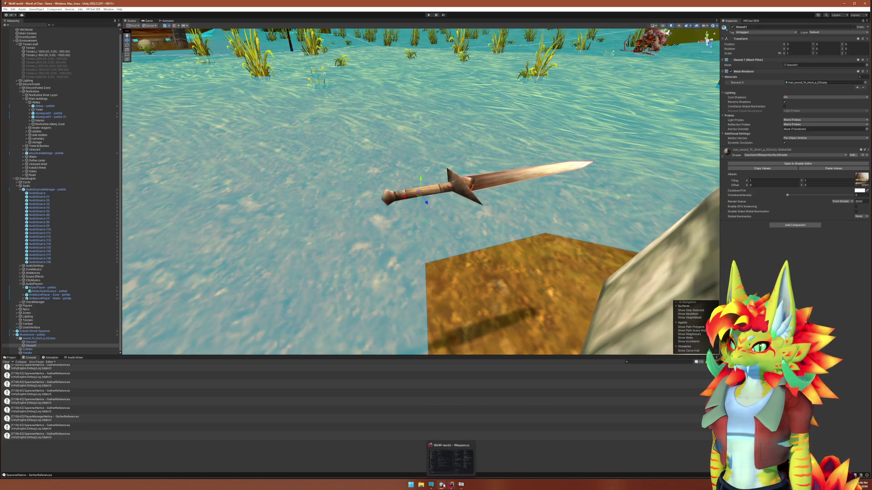
left_click(821, 164)
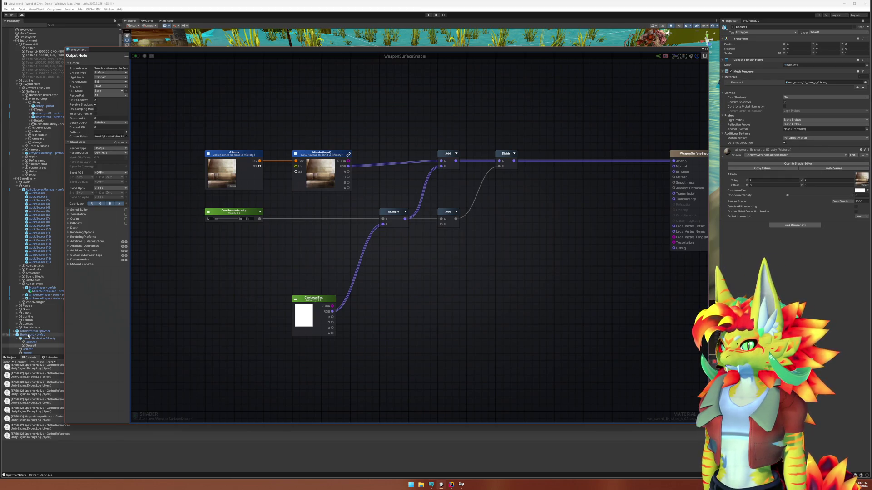
right_click(35, 334)
Open the Shortsword prefab in context and set the Cooldown Curve's low end key to 0.1
mouse_move(50, 226)
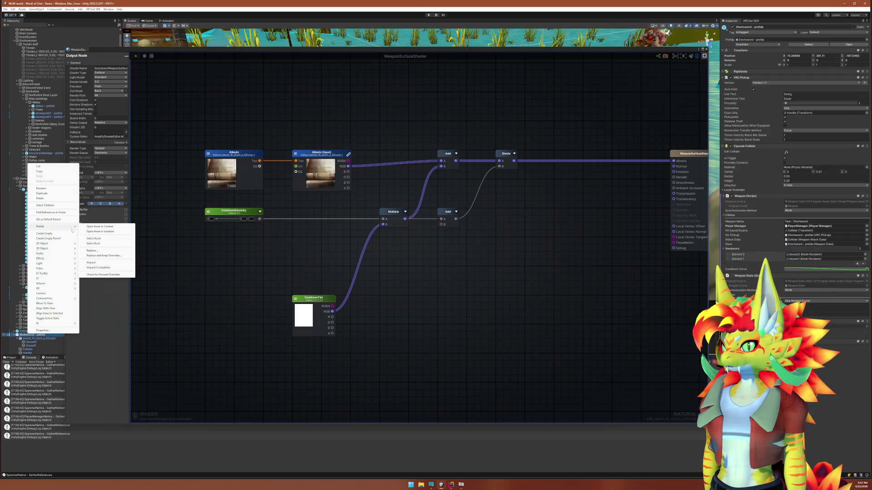
left_click(113, 232)
left_click(818, 259)
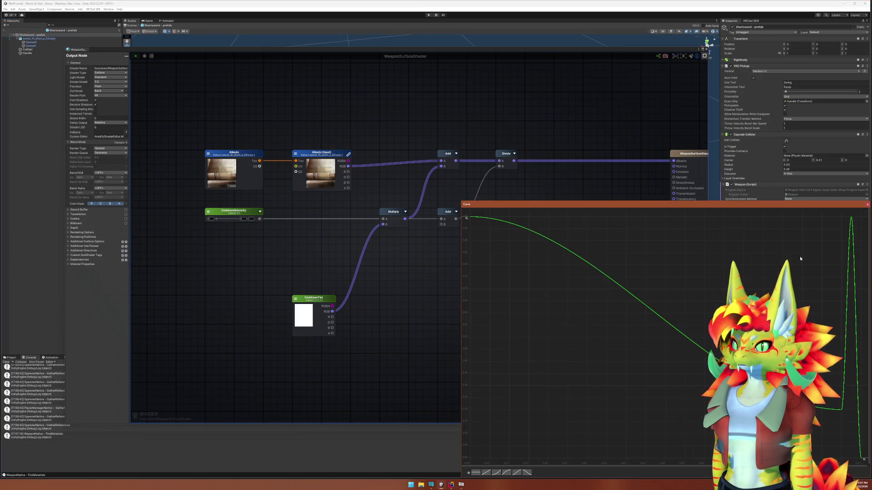
left_click_drag(763, 201, 572, 178)
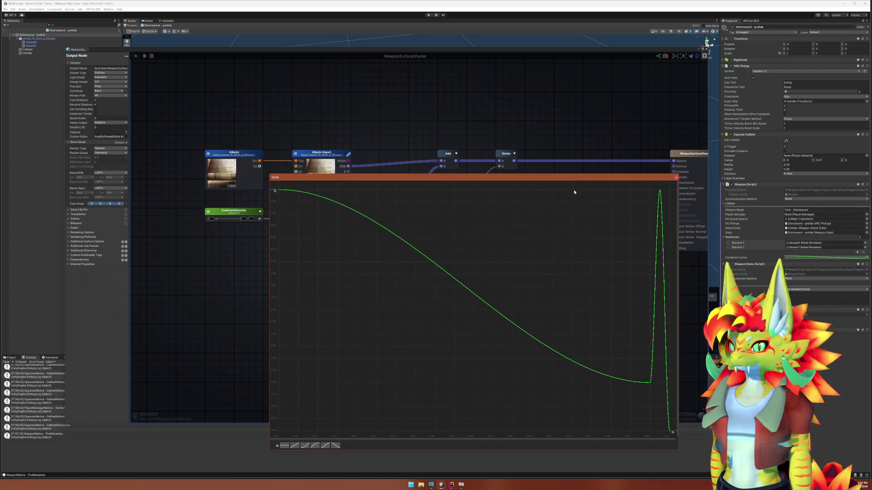
left_click(650, 383)
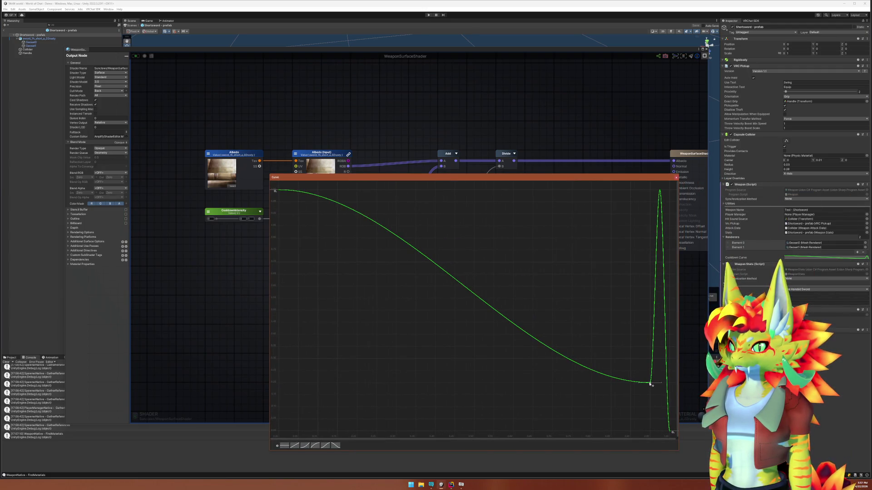
right_click(650, 383)
left_click(659, 391)
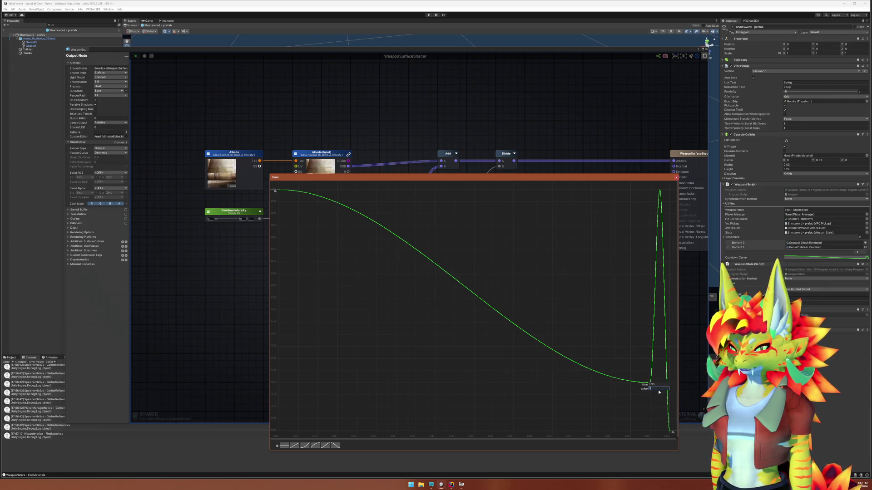
type("0.1")
key("Return")
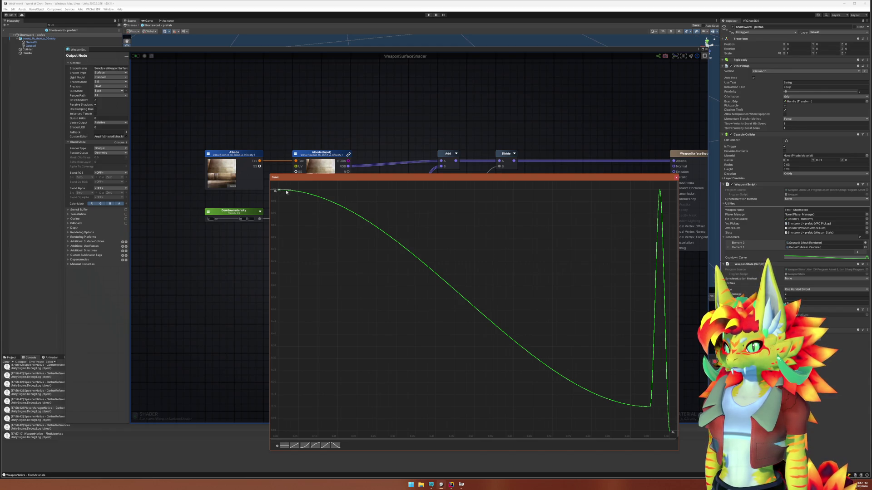
Close the curve and shader editors, leave prefab editing and save the prefab changes
left_click(677, 179)
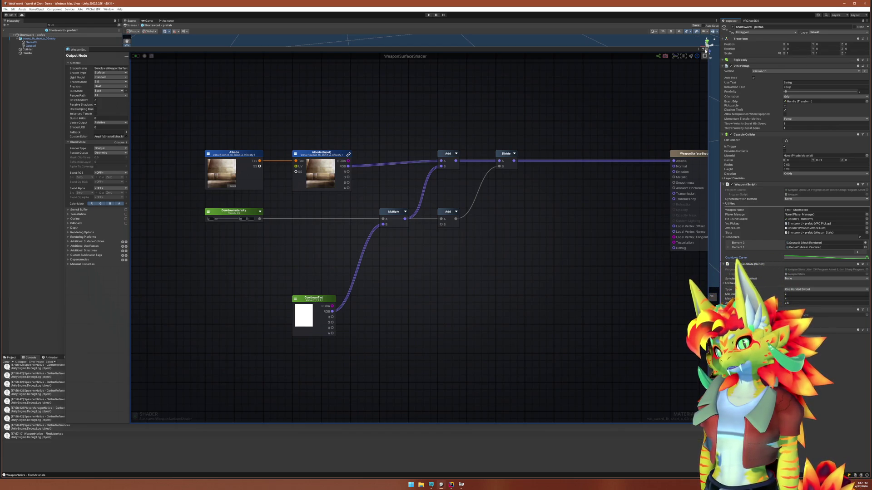
left_click(706, 49)
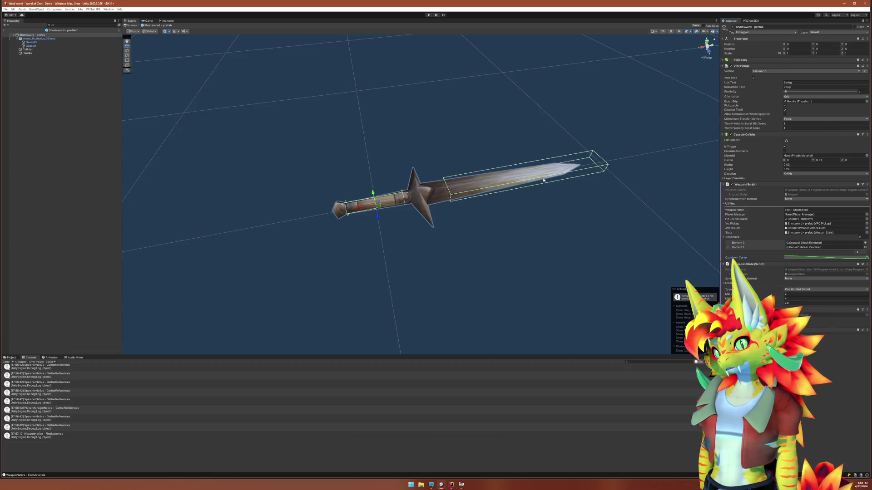
left_click(72, 260)
left_click(4, 31)
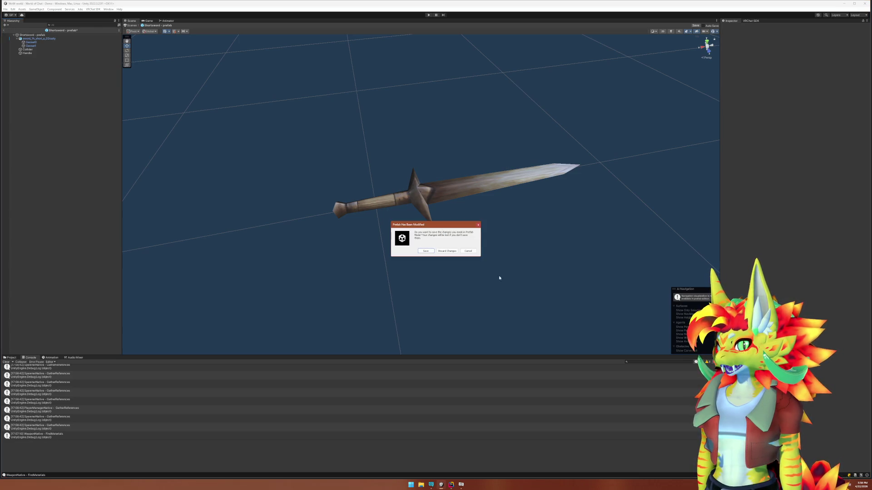
left_click(427, 252)
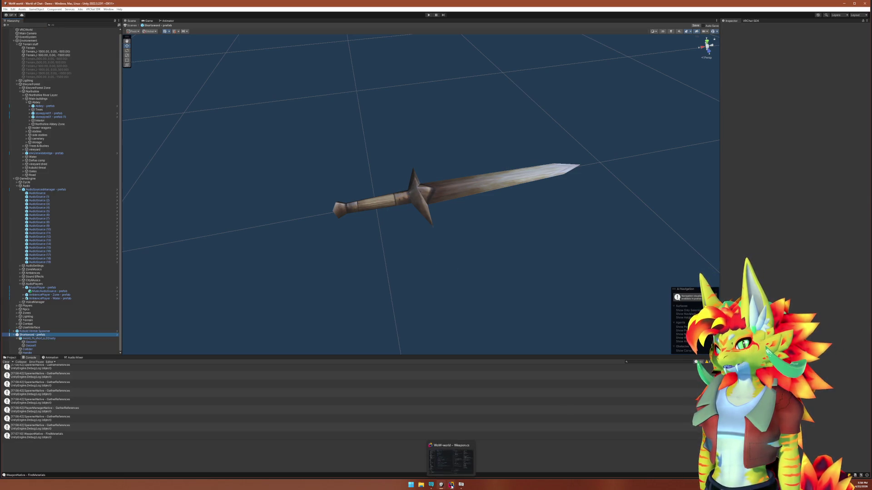
Switch to Rider and search everywhere for 'CoSpaw'
left_click(451, 485)
key("shift")
key("shift")
type("Co")
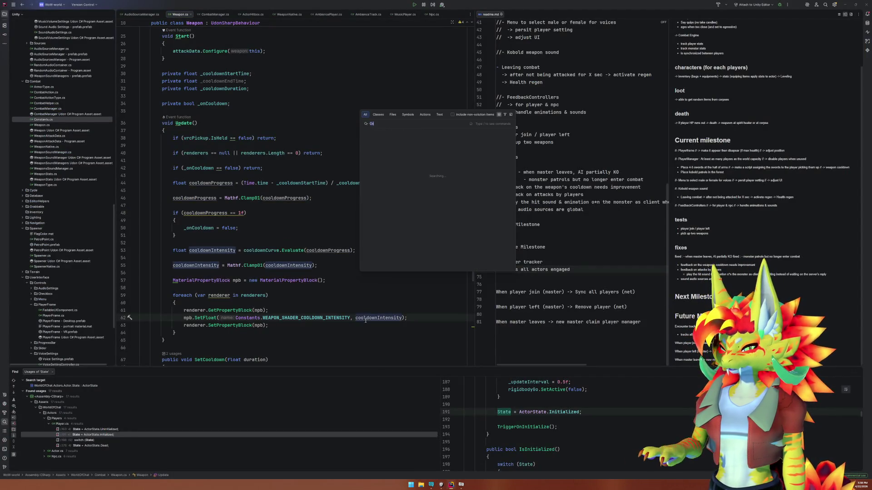
type("Spawn")
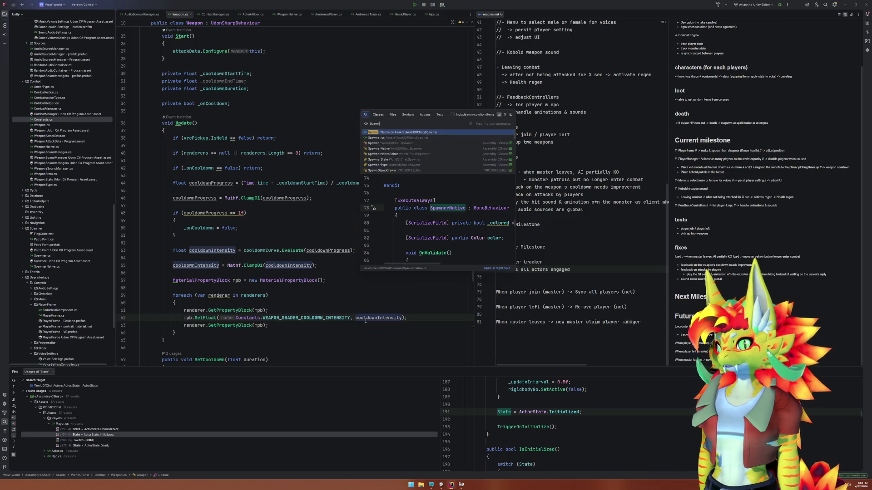
Open SpawnerNative.cs and select materials and flagMesh on line 142 of Paint()
key("Return")
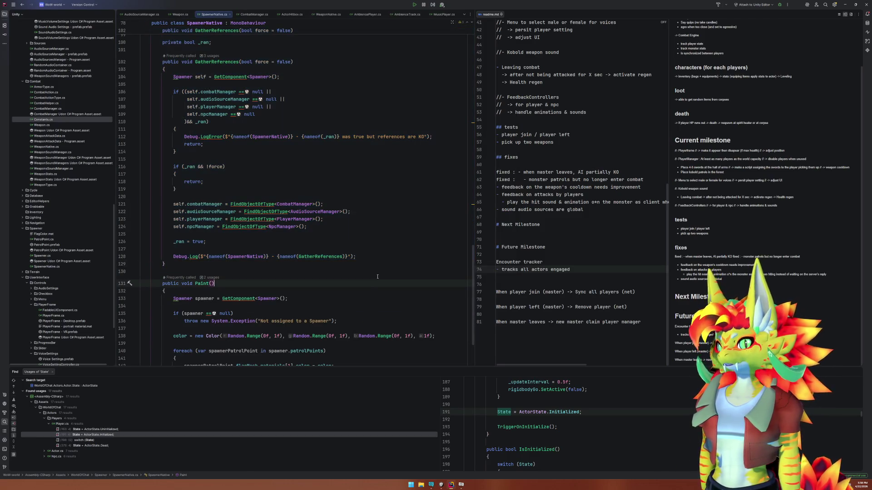
scroll(374, 274, "down", 3)
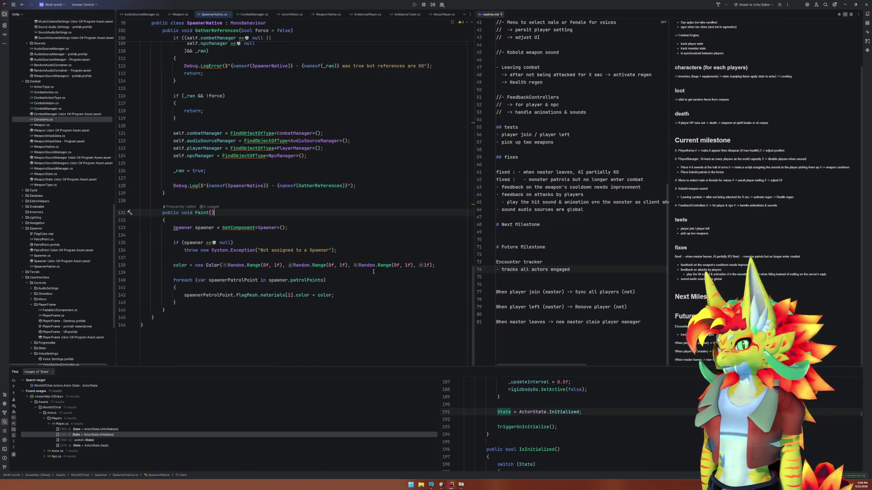
left_click(207, 295)
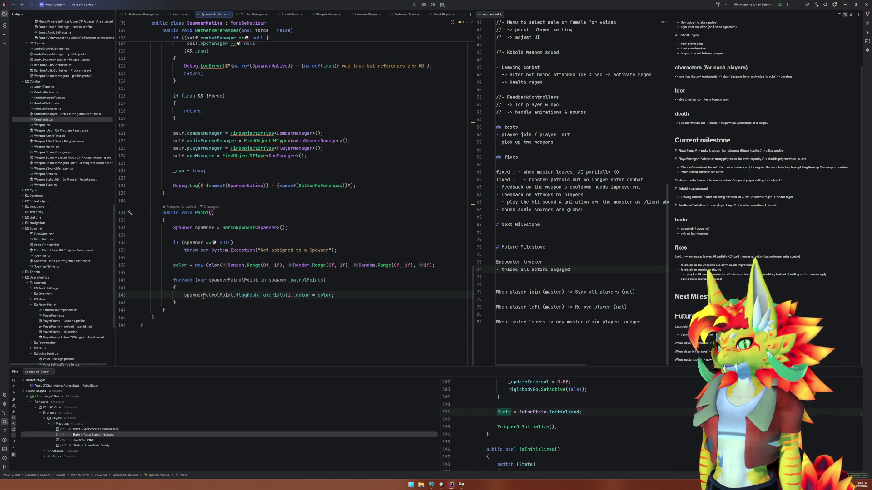
double_click(267, 295)
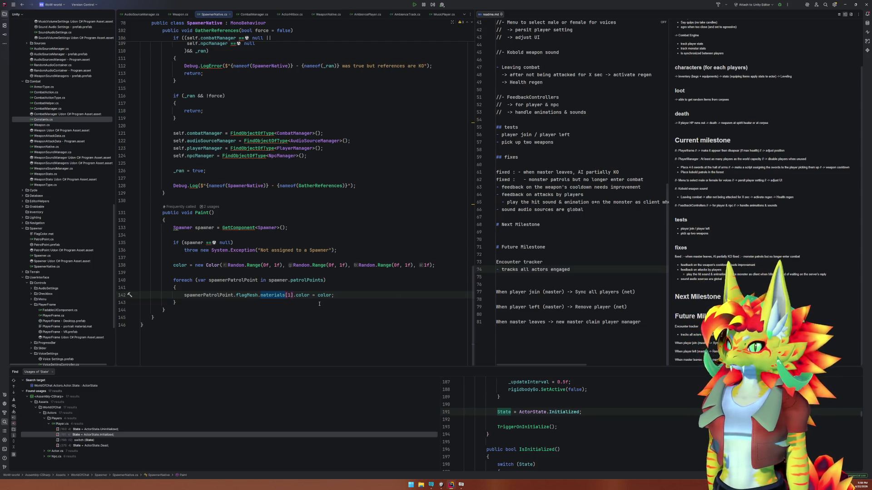
double_click(245, 296)
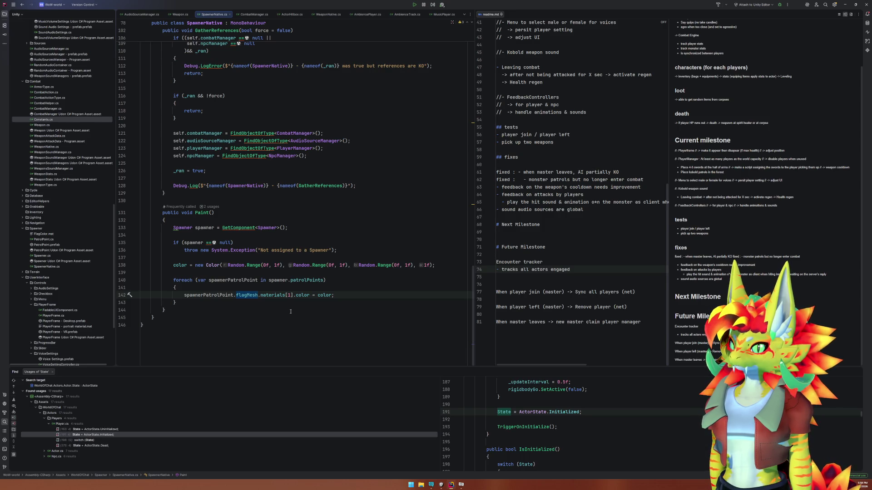
double_click(276, 295)
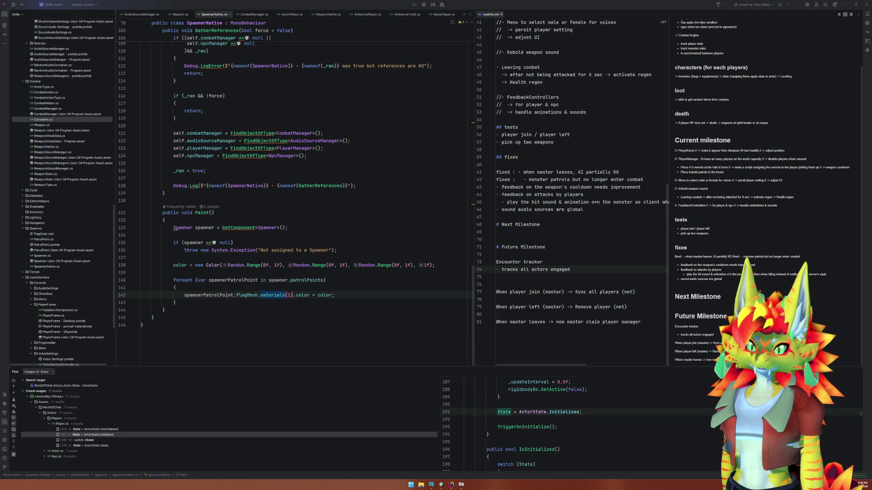
left_click(326, 285)
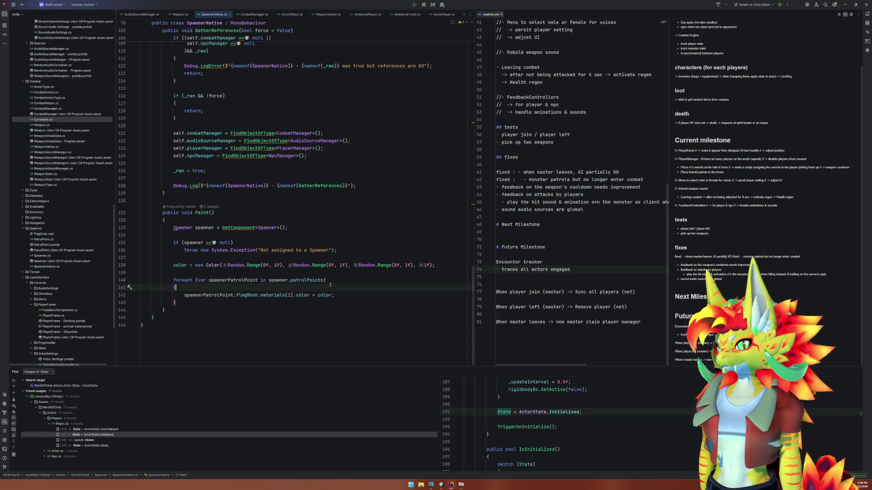
left_click(305, 280)
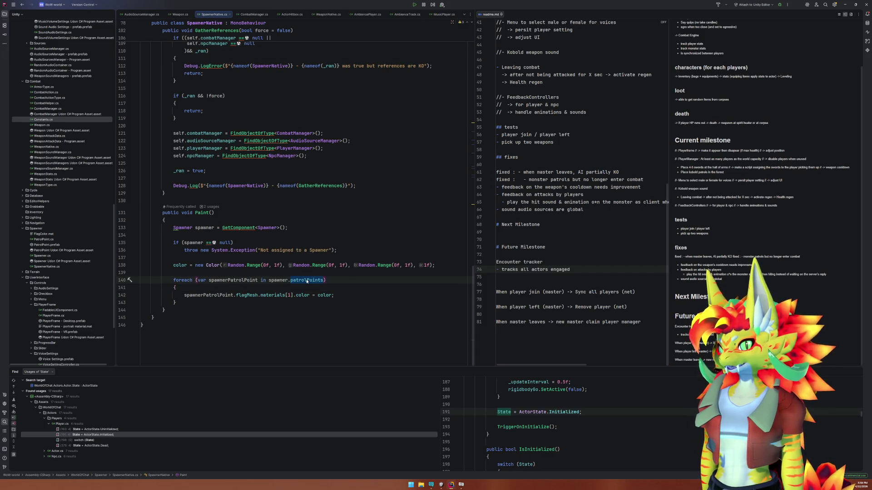
left_click(272, 295)
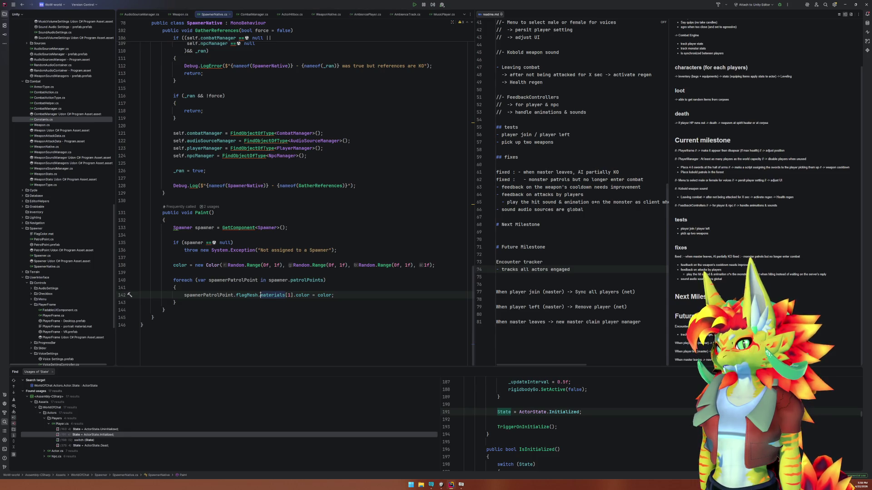
key("Right")
key("Right")
key("Down")
mouse_move(218, 309)
left_mouse_down()
mouse_move(150, 250)
mouse_move(140, 213)
left_mouse_up()
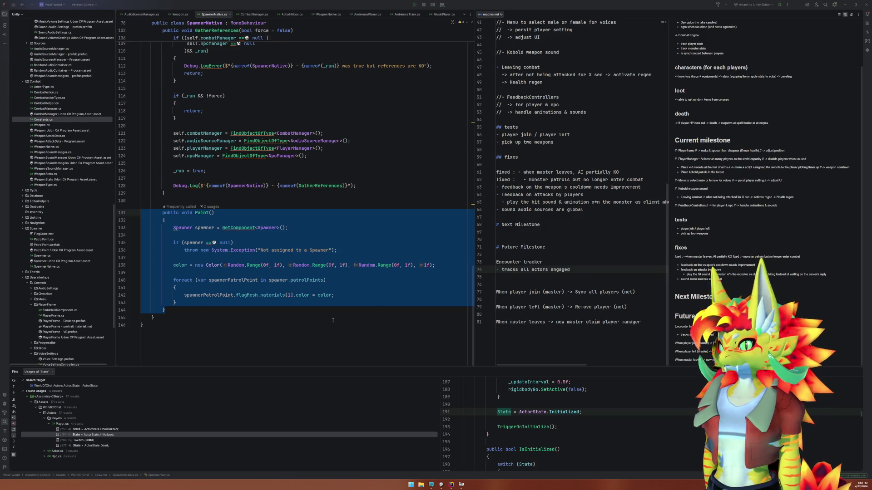
Add a new empty line inside the patrol point loop of Paint()
key("Escape")
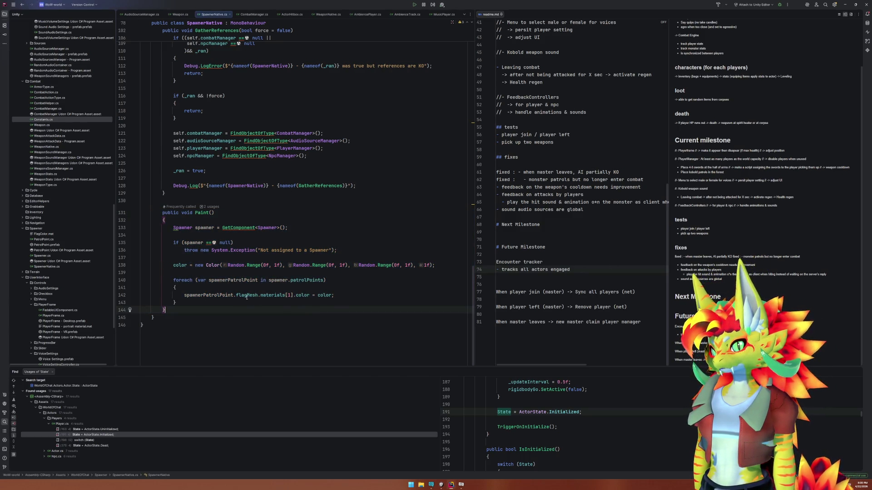
left_click(259, 290)
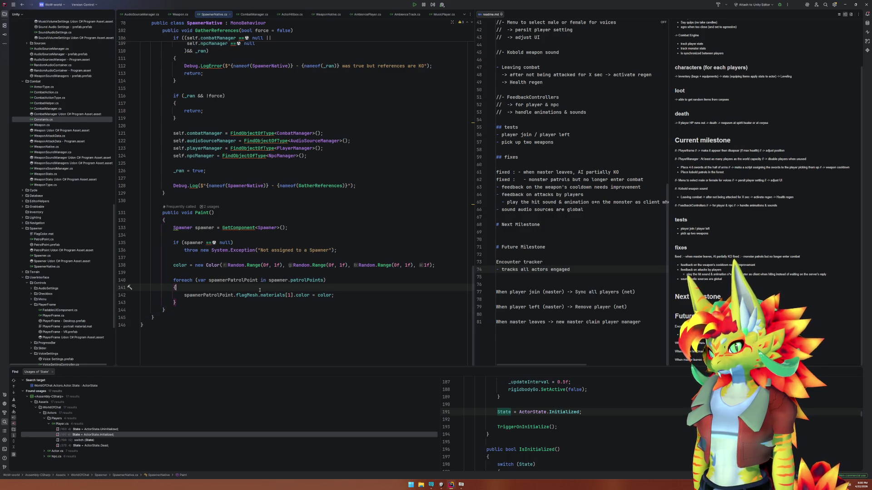
left_click(323, 280)
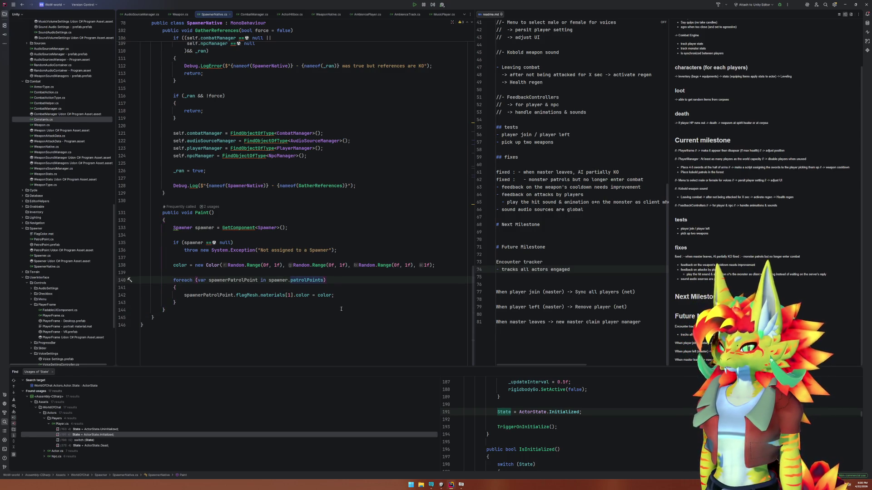
type(".")
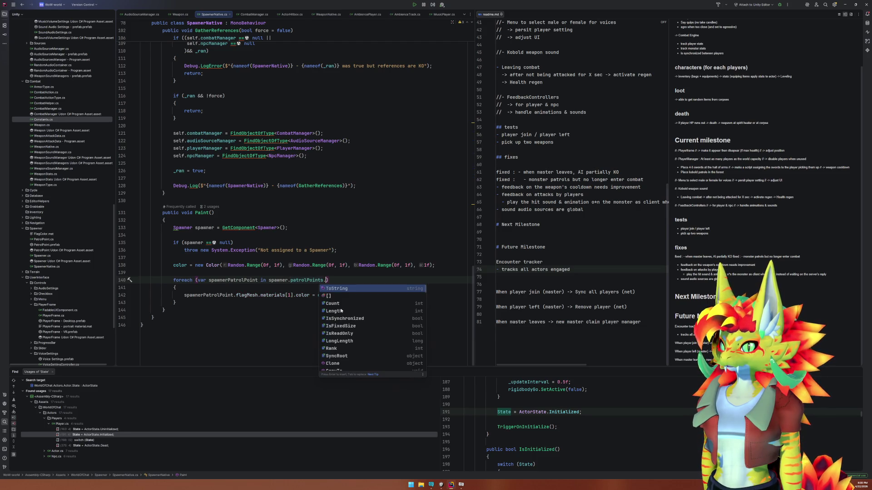
key("BackSpace")
key("Down")
key("Return")
Declare var renderer = spawnerPatrolPoint.flagMesh inside the loop
type("var rend")
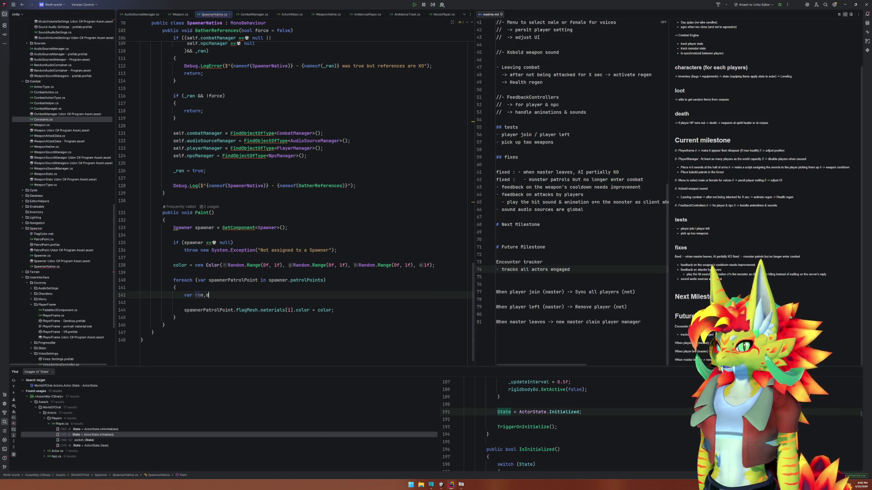
type("erer =")
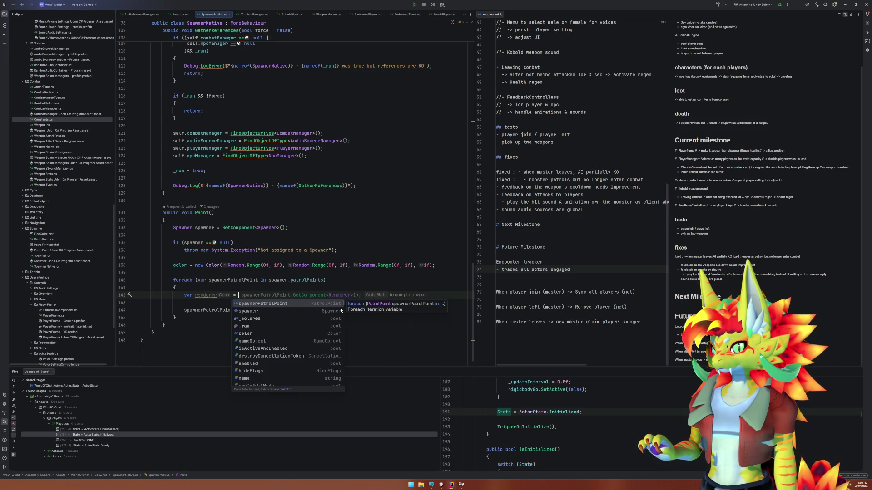
key("Tab")
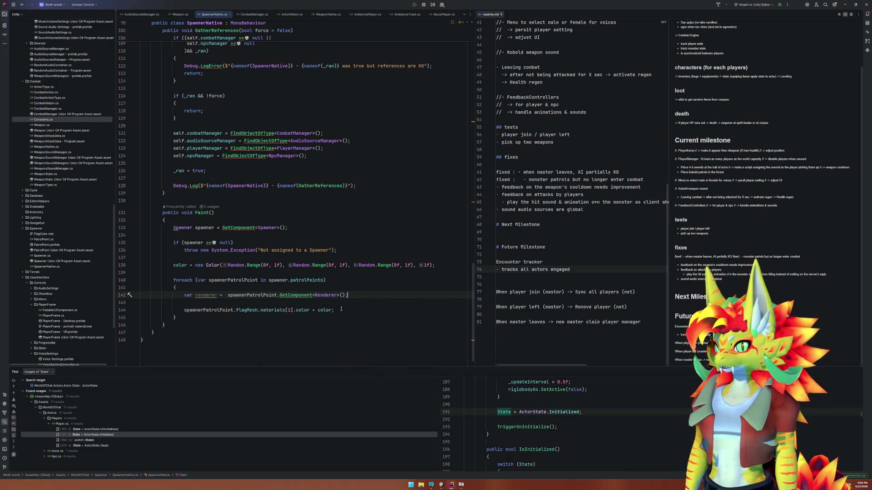
key("ctrl+Left")
key("ctrl+Left")
key("ctrl+Left")
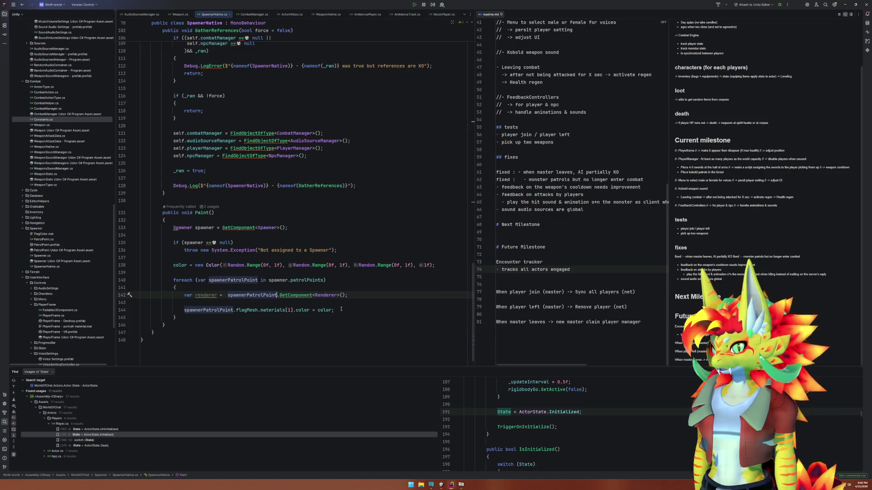
type(".flagMesh.")
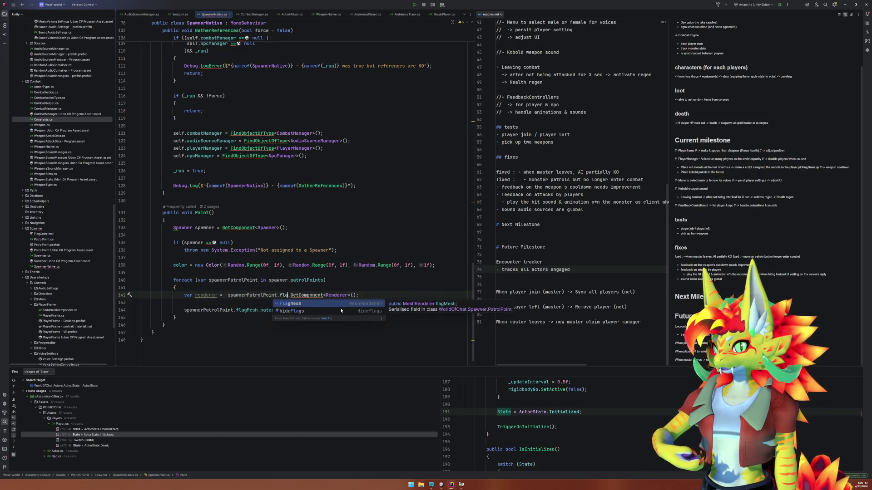
type("rend")
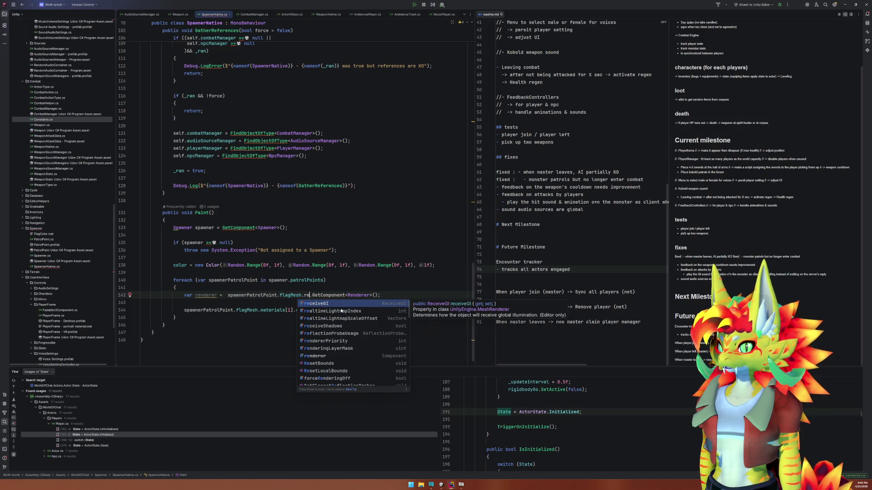
key("Return")
key("BackSpace")
key("BackSpace")
key("BackSpace")
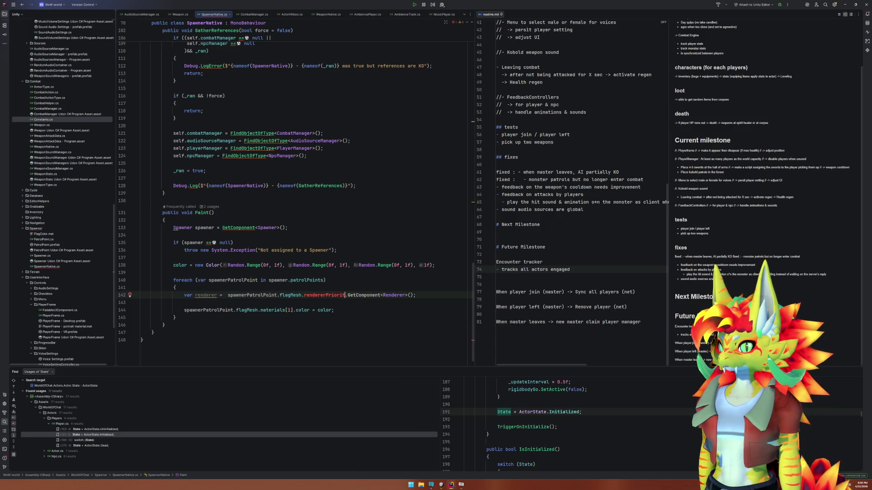
key("shift+End")
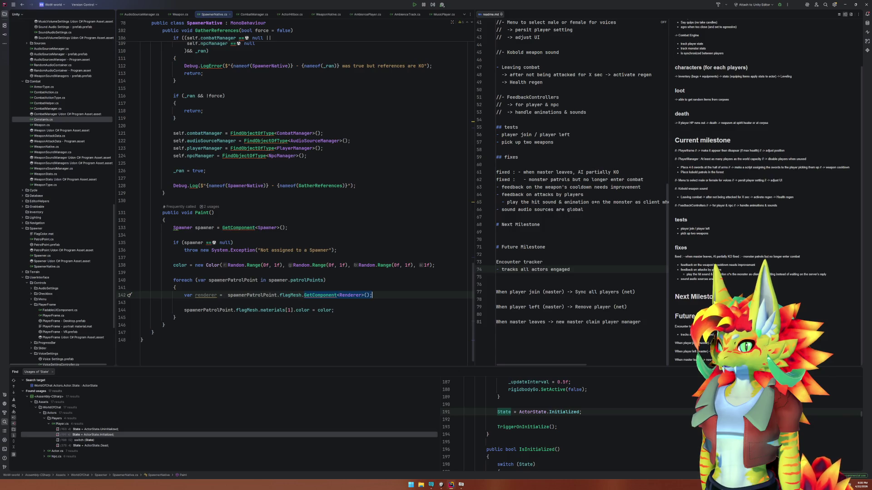
key("Delete")
key("BackSpace")
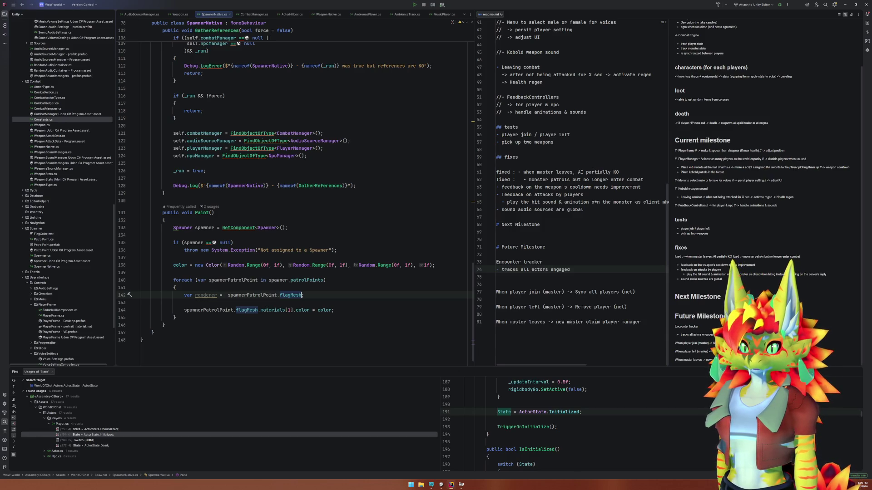
Add var mpb = new MaterialPropertyBlock() above the foreach loop
key("Down")
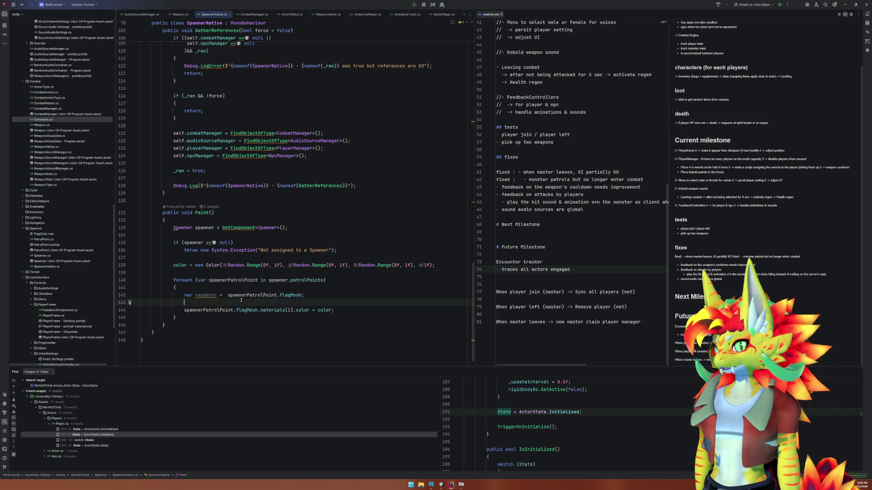
key("Return")
key("Return")
key("Up")
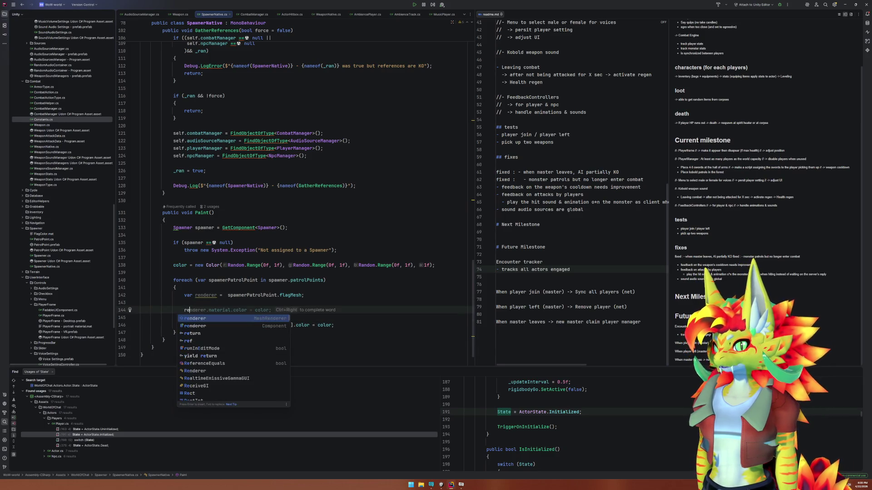
key("Up")
key("Up")
key("Up")
key("Home")
key("Return")
key("Return")
key("Up")
key("Up")
type("var mpb")
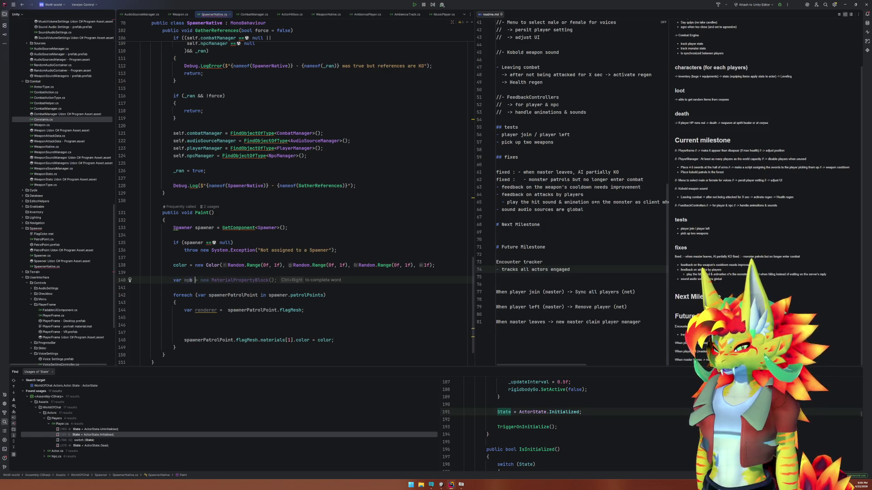
key("Tab")
Call renderer.GetPropertyBlock(mpb) in the loop and begin an mpb.SetColor call
left_click(241, 301)
key("Down")
key("Down")
key("Down")
type("mpb")
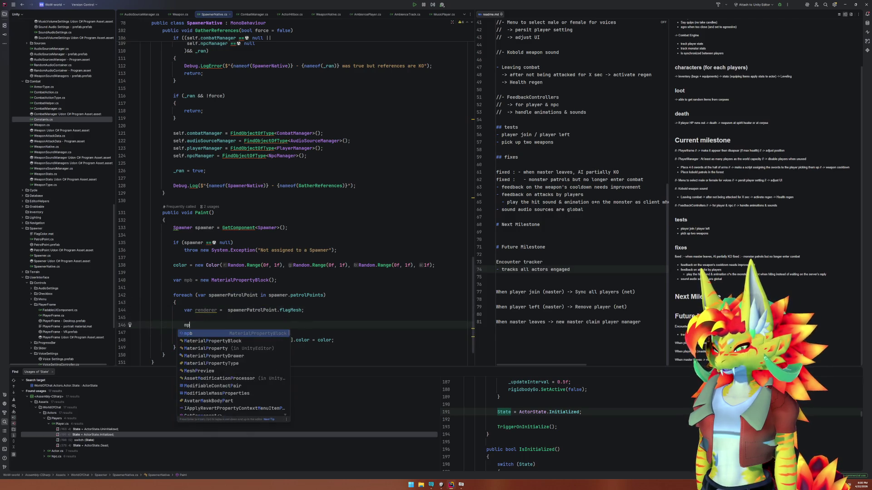
key("BackSpace")
key("BackSpace")
key("BackSpace")
type("re")
key("Tab")
key("Down")
type("mpb")
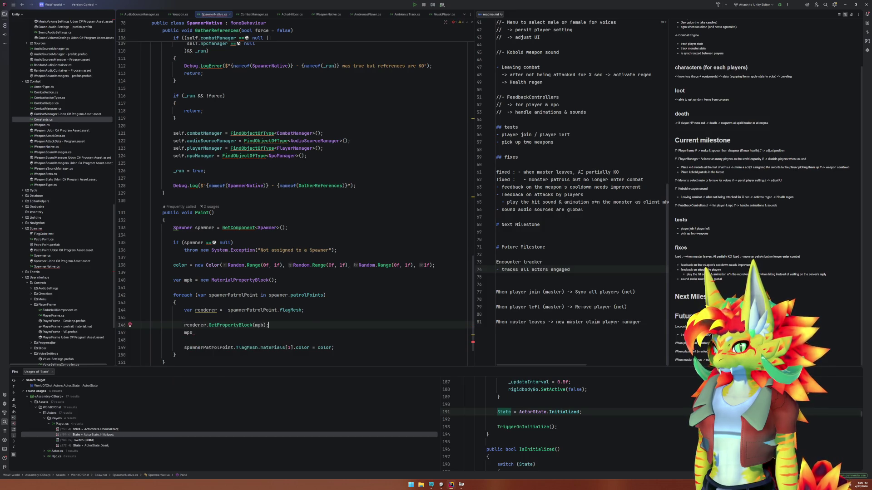
type(".Set")
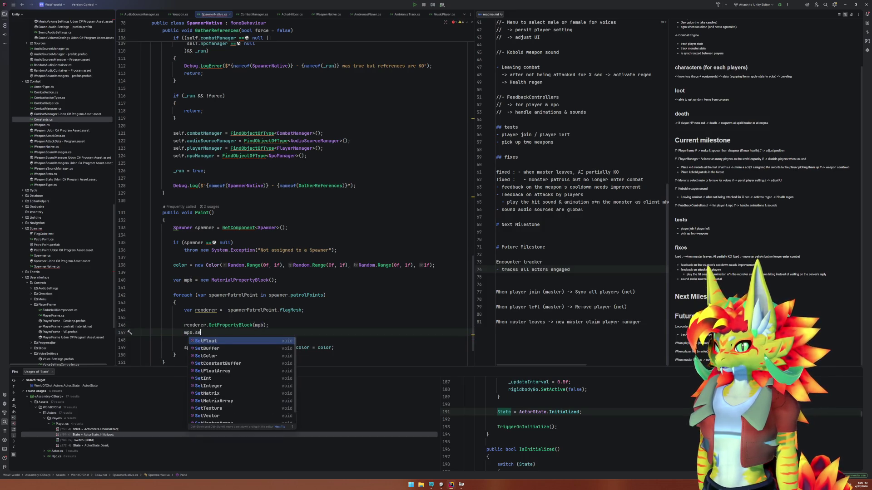
key("Return")
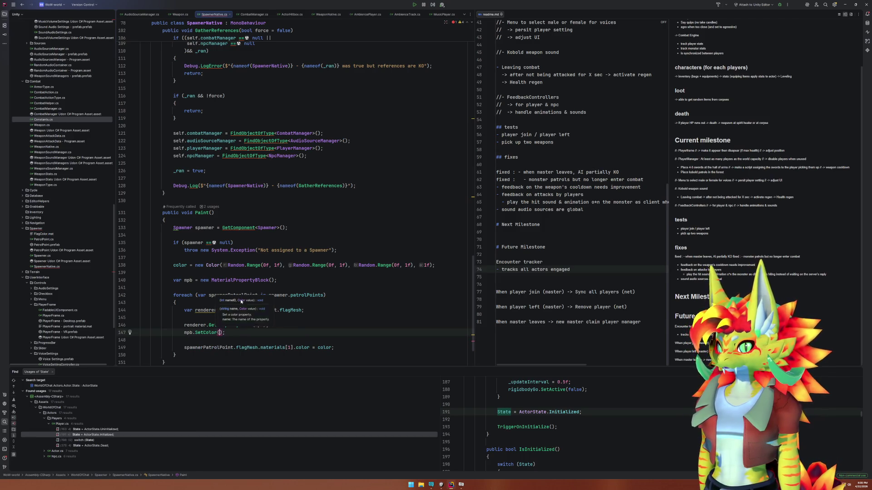
left_click(442, 487)
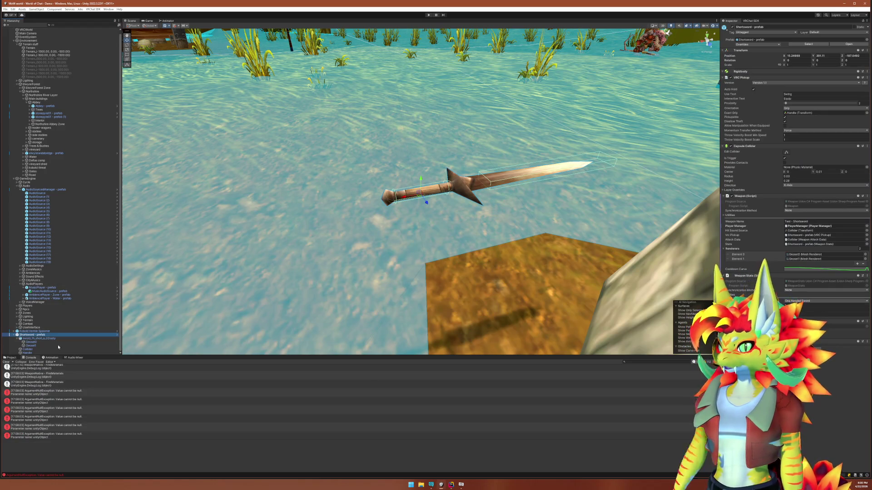
Select the flag's default mesh under PatrolPoint (6) and locate its FlagColor material
left_click(11, 358)
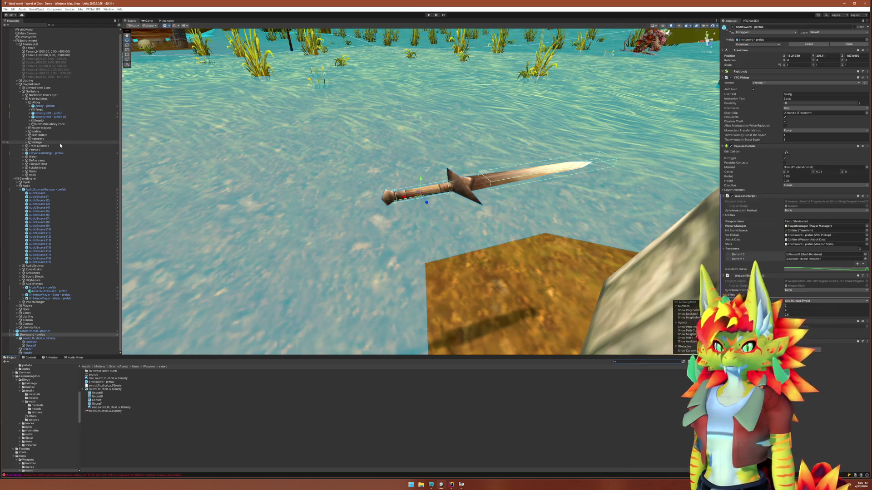
left_click(87, 25)
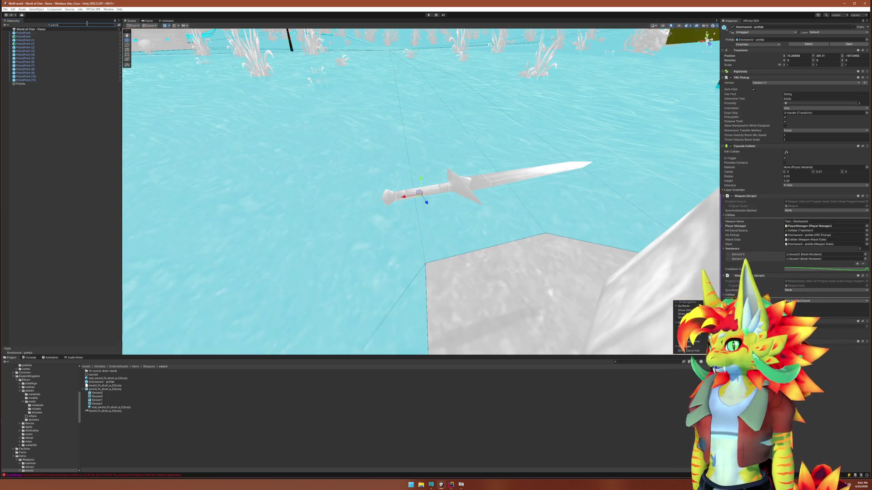
type("patrol")
left_click(41, 61)
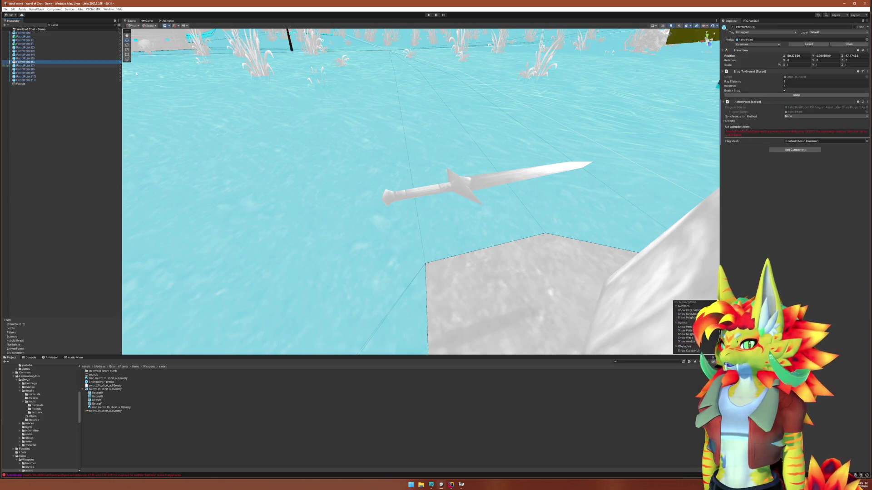
key("Escape")
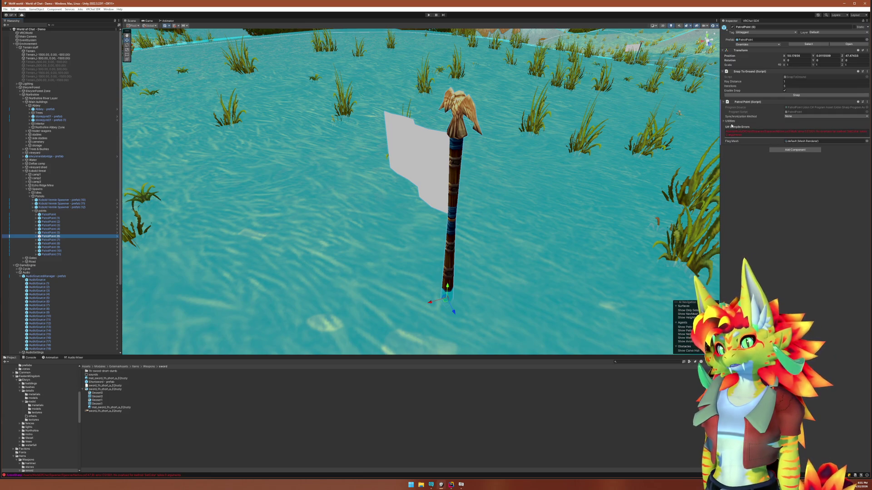
left_click(36, 237)
left_click(49, 240)
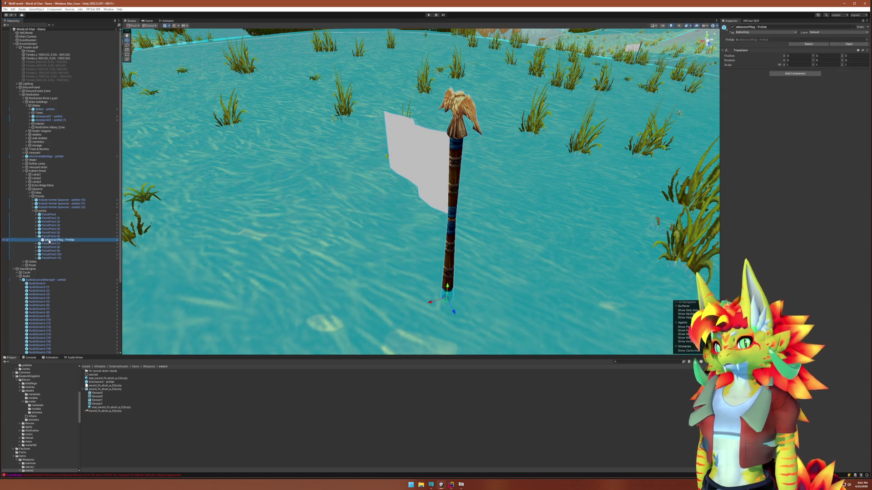
key("Right")
key("Down")
key("Right")
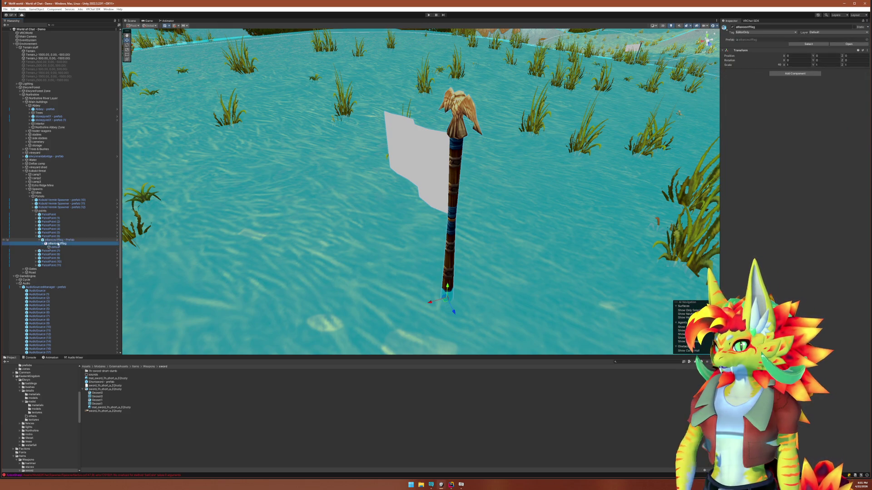
key("Down")
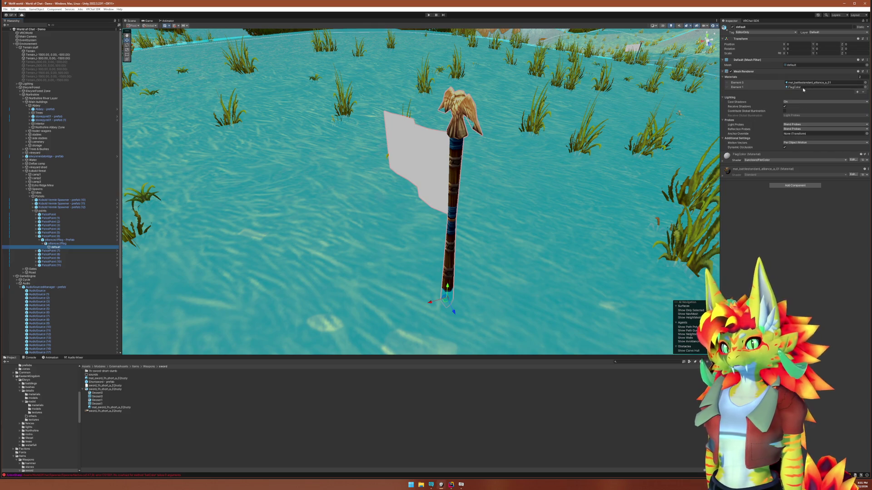
left_click(803, 87)
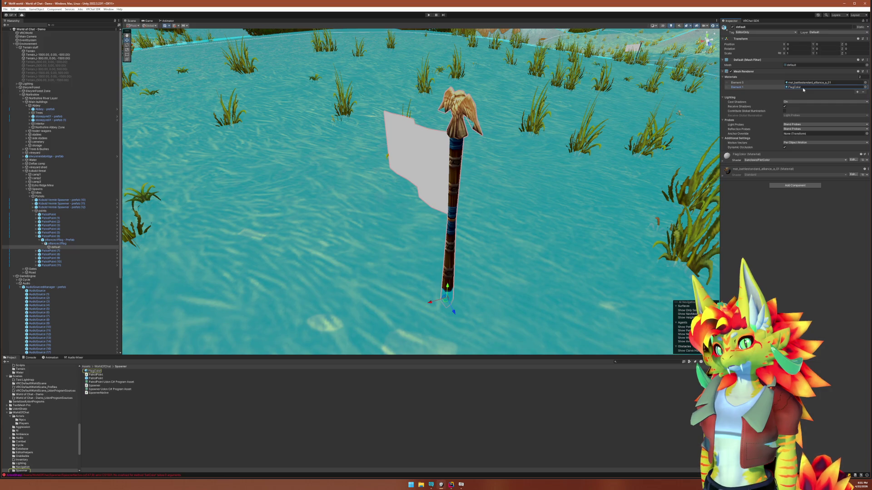
Check the flagMesh reference on line 144, then open FlagColor in the shader node editor
left_click(452, 485)
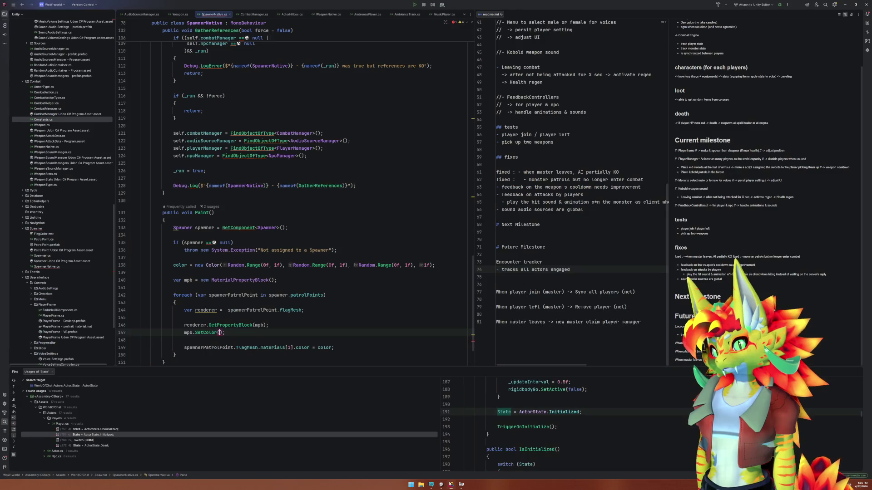
left_click(284, 310)
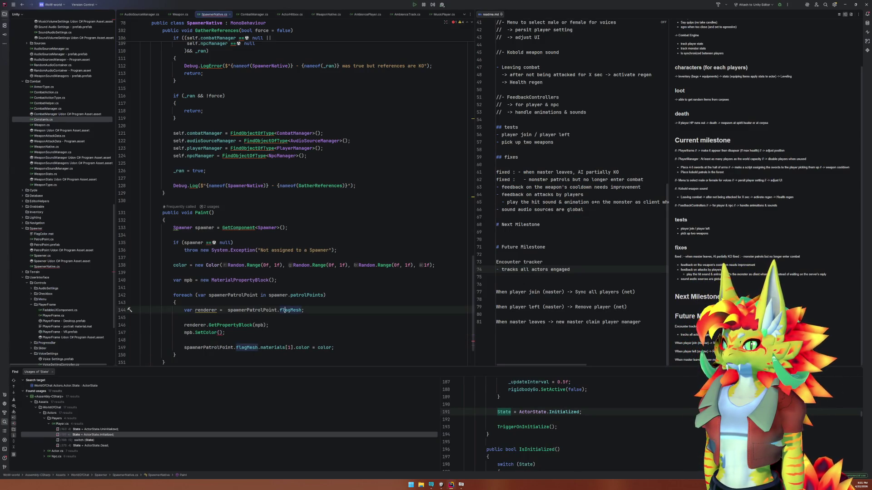
mouse_move(294, 310)
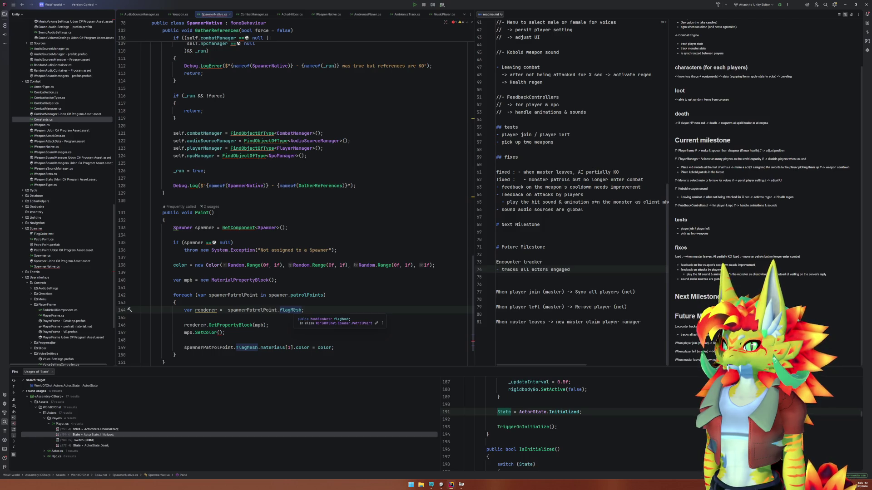
left_click(441, 485)
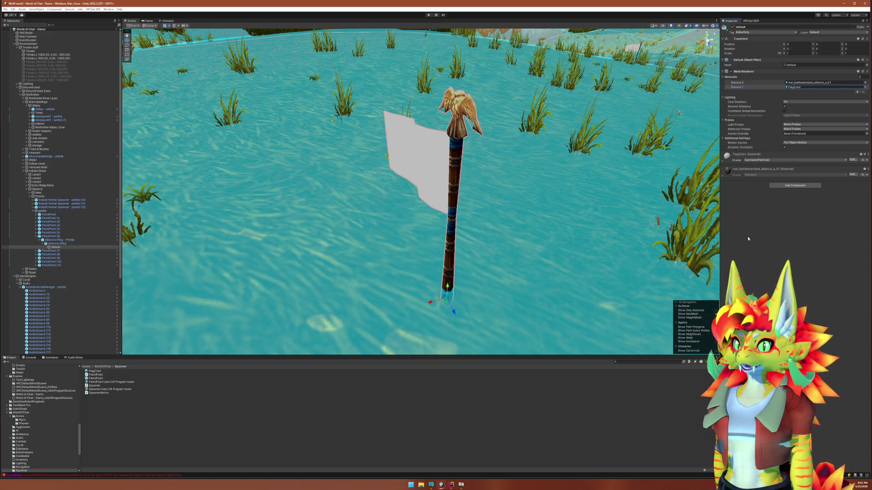
left_click(723, 160)
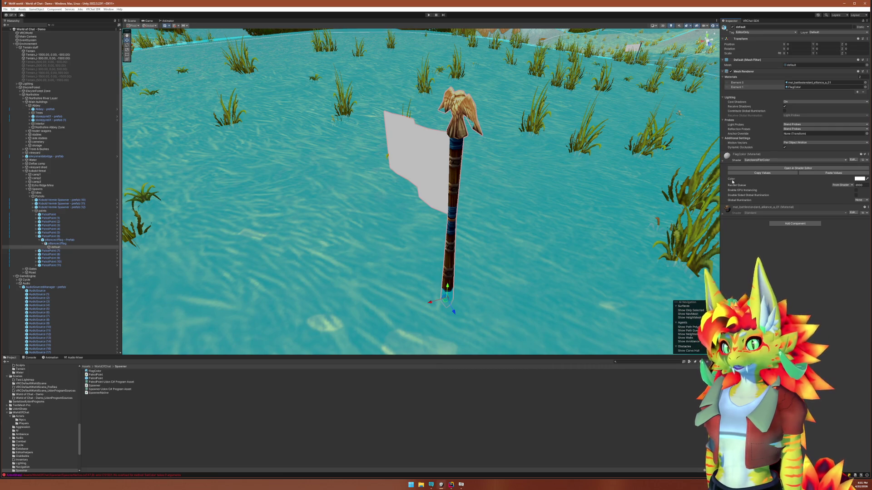
left_click(745, 168)
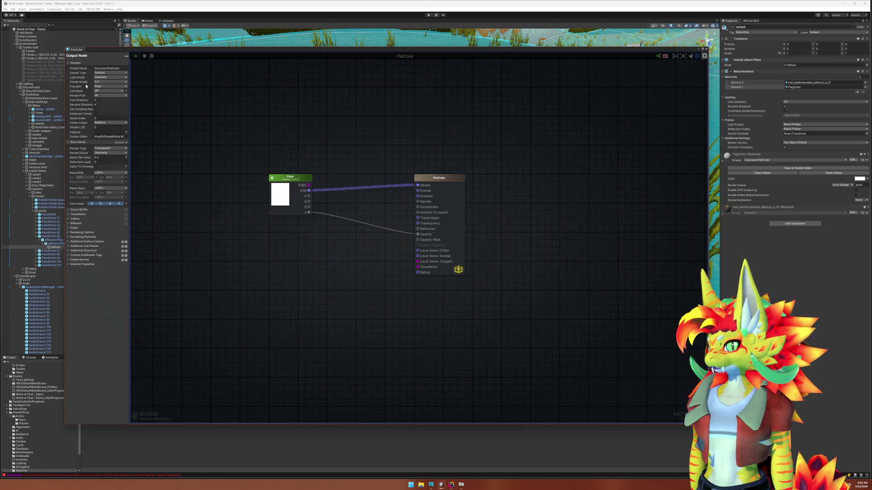
Inspect the FlagColor Color node's property settings and close the shader editor
left_click(280, 193)
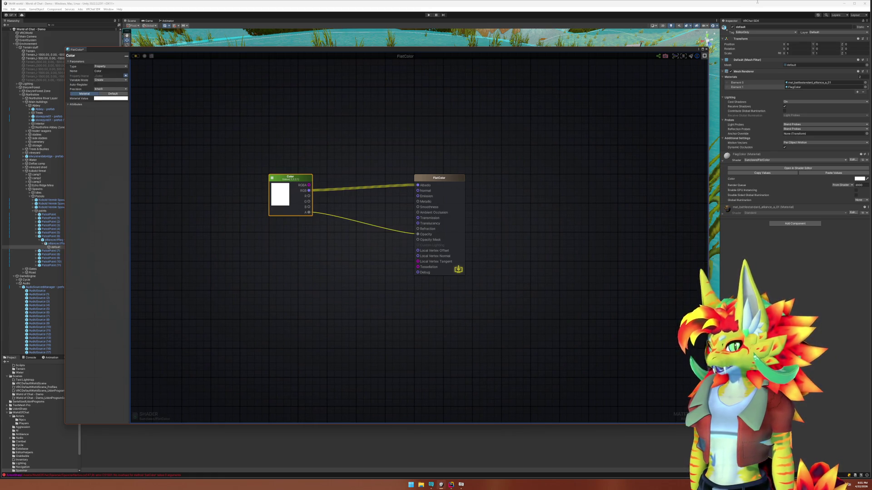
left_click(706, 49)
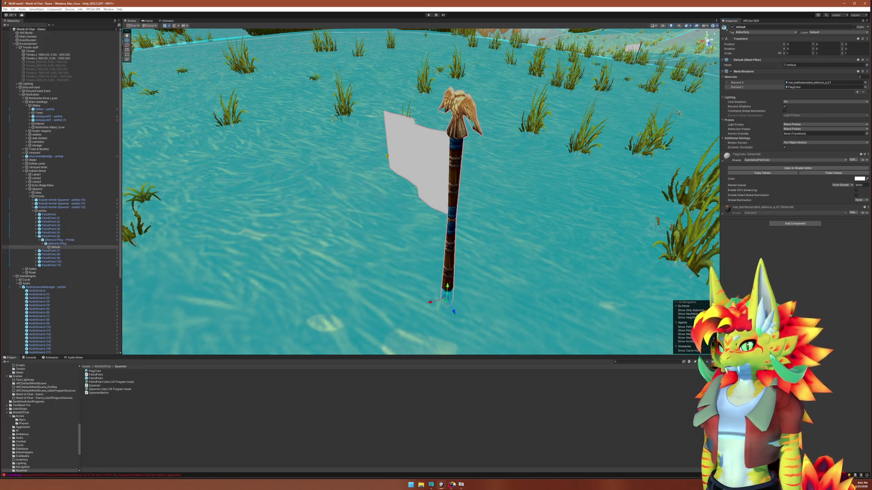
key("alt+Tab")
Complete mpb.SetColor("_Color", ...), add renderer.SetPropertyBlock(mpb); and delete the old materials colour line
left_click(220, 333)
type("\"_Colo")
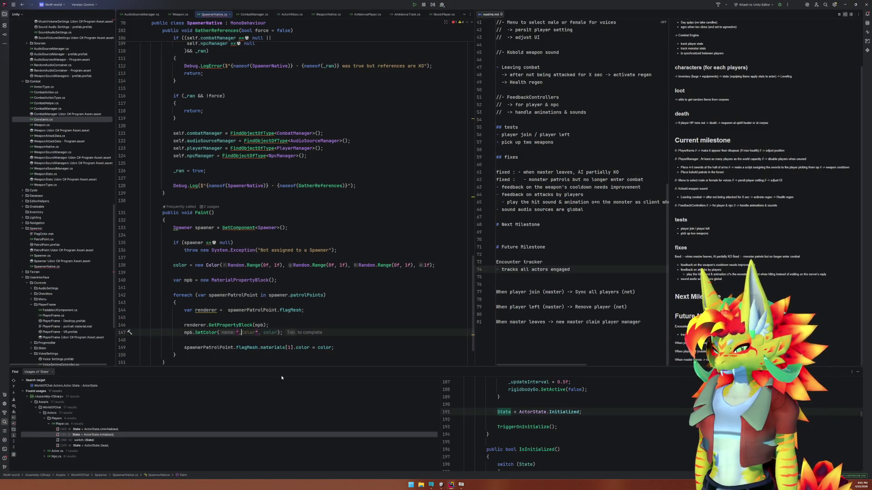
key("Tab")
key("End")
key("Return")
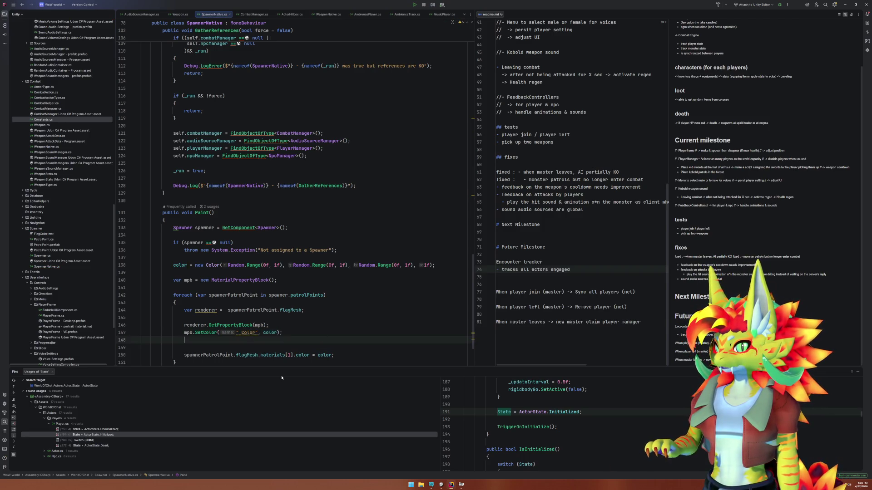
type("re")
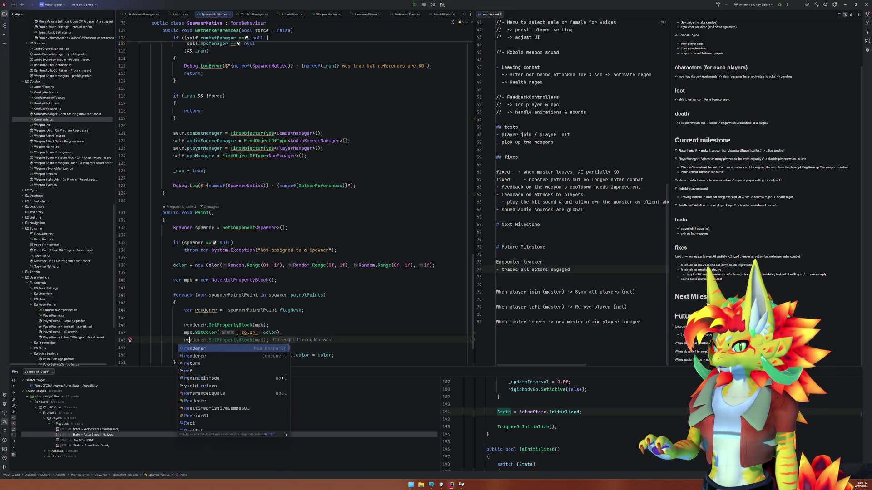
key("Tab")
type(".SetPropertyBlock(mpb);")
key("shift+Down")
key("shift+Down")
key("Delete")
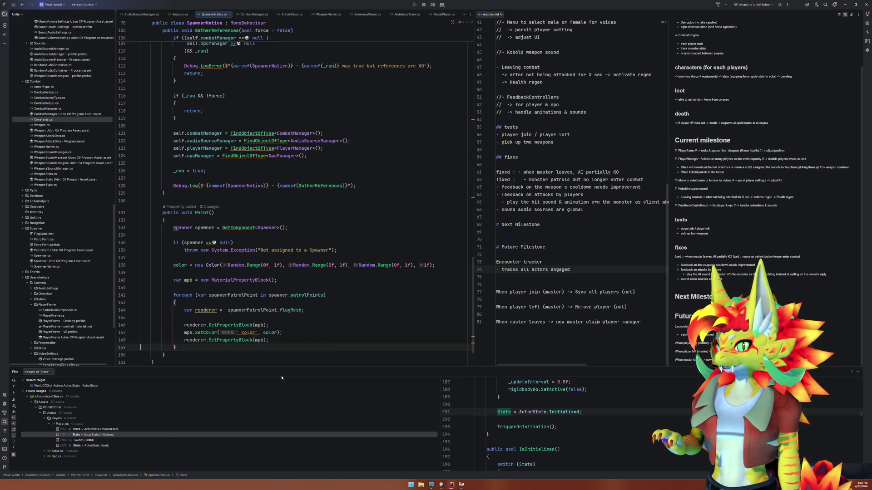
key("Left")
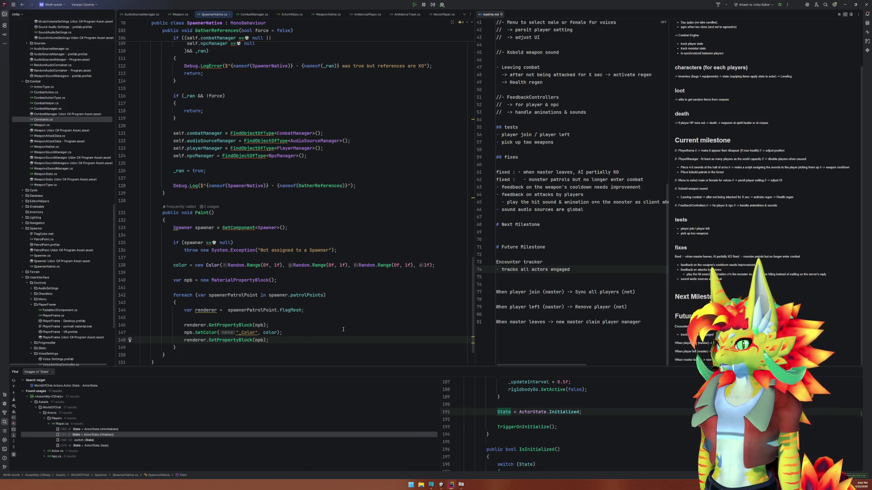
Review the spawner variable's usages, then select Kobold Vermin Spawner - prefab (12) in Unity
scroll(343, 329, "up", 5)
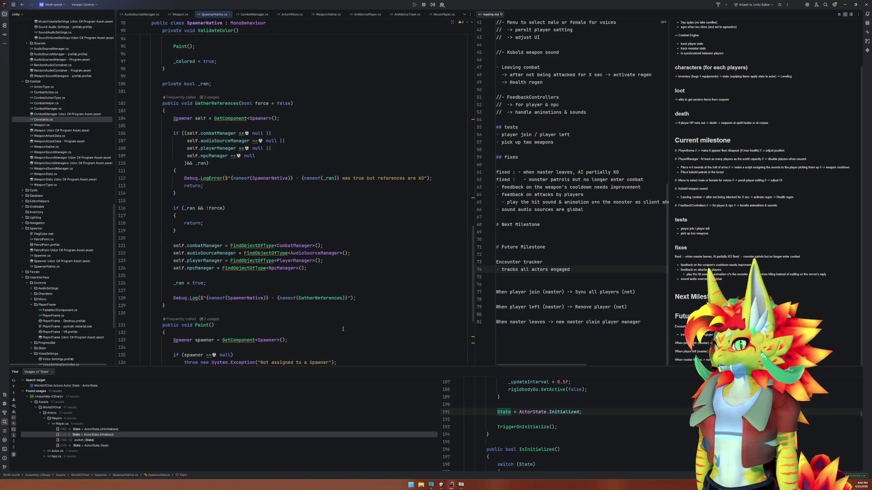
scroll(343, 329, "down", 3)
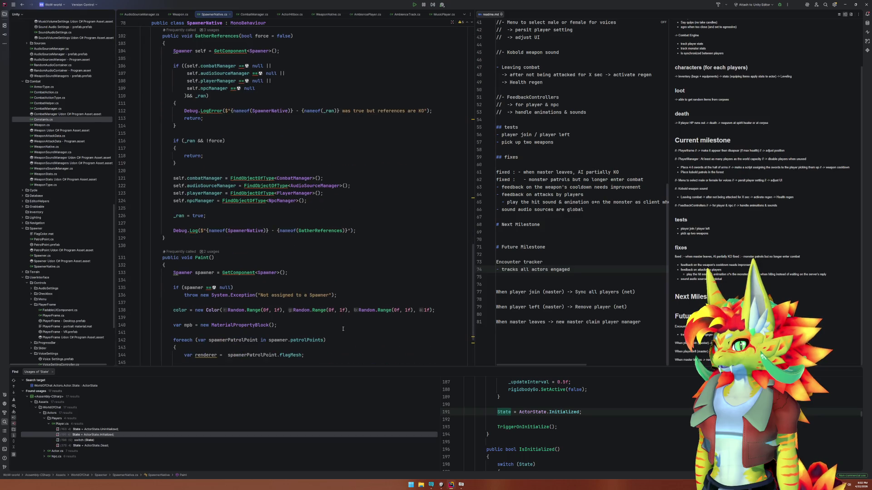
left_click(207, 273)
scroll(240, 307, "down", 2)
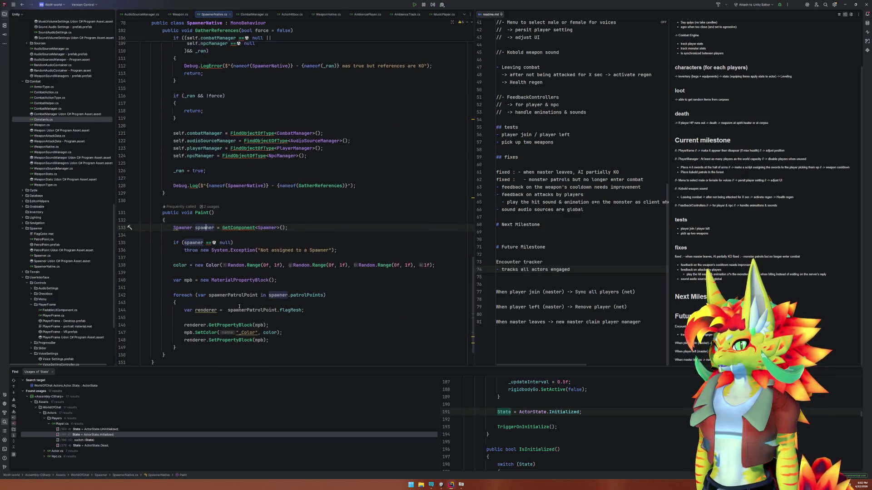
left_click(362, 343)
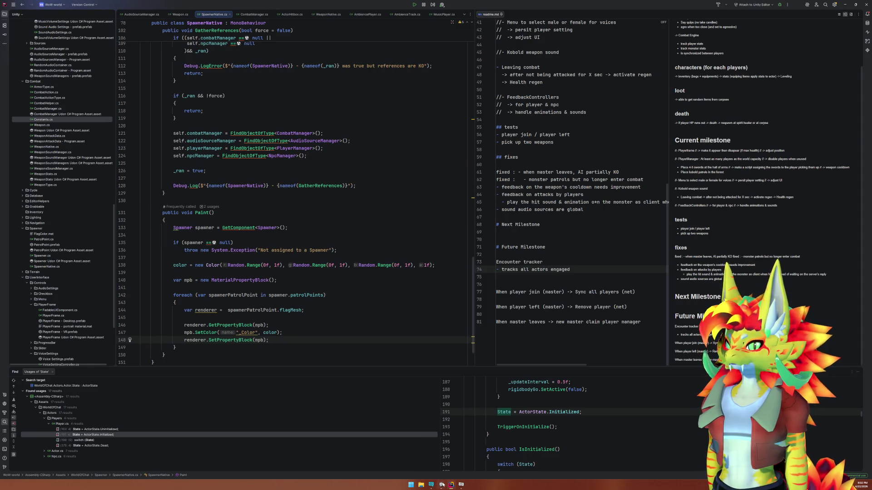
left_click(441, 485)
left_click_drag(376, 225, 498, 257)
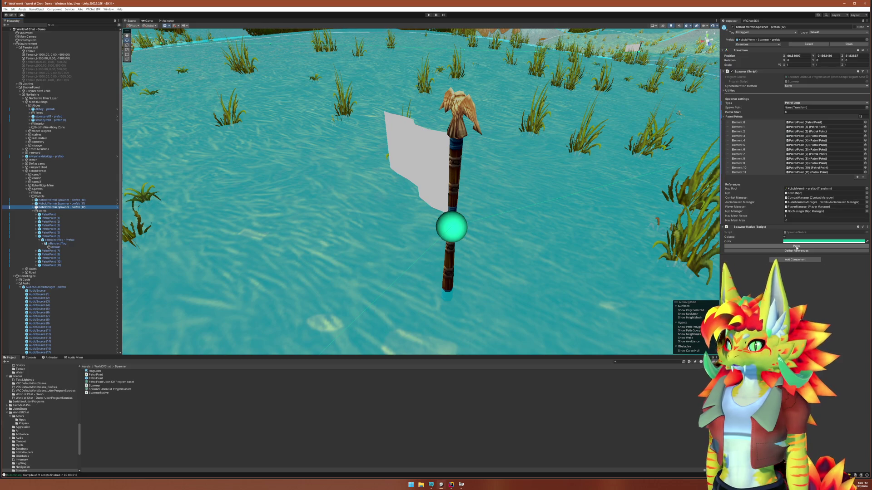
Paint spawner (12)'s flag purple and inspect the console's edit-mode material instantiation errors
left_click(796, 247)
scroll(508, 254, "down", 1)
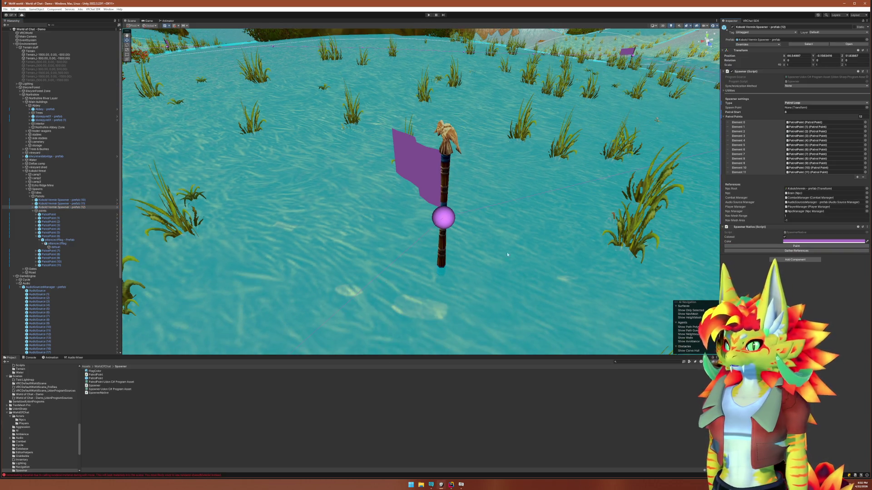
left_click(31, 357)
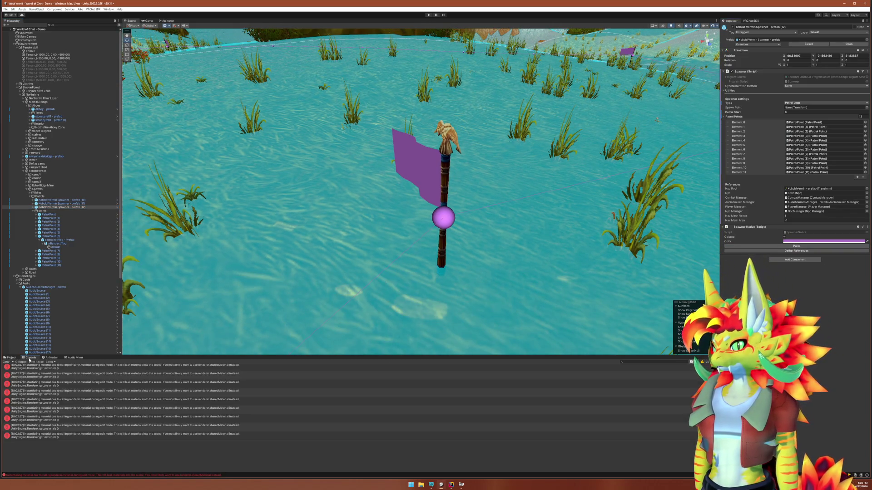
left_click(127, 410)
left_click(57, 273)
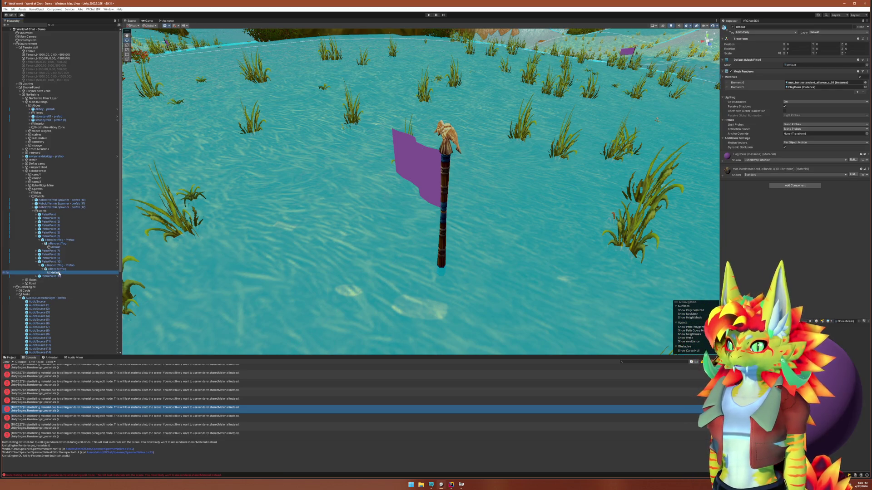
mouse_move(451, 485)
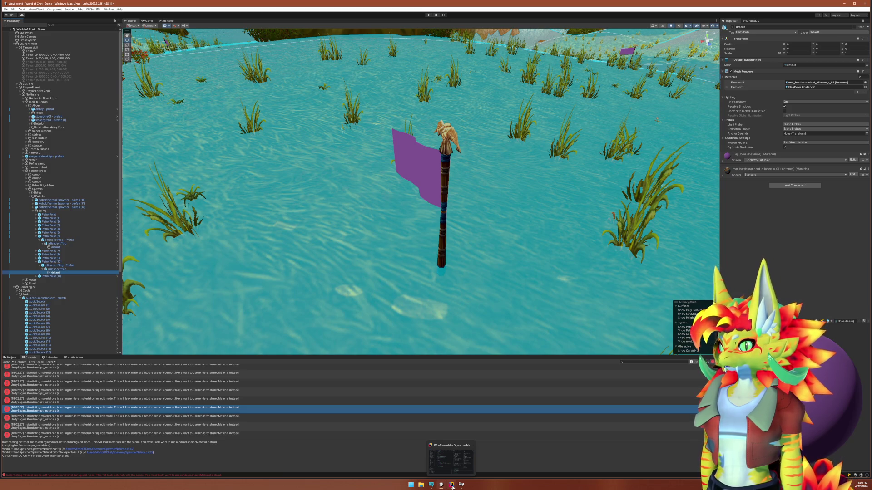
left_click(452, 487)
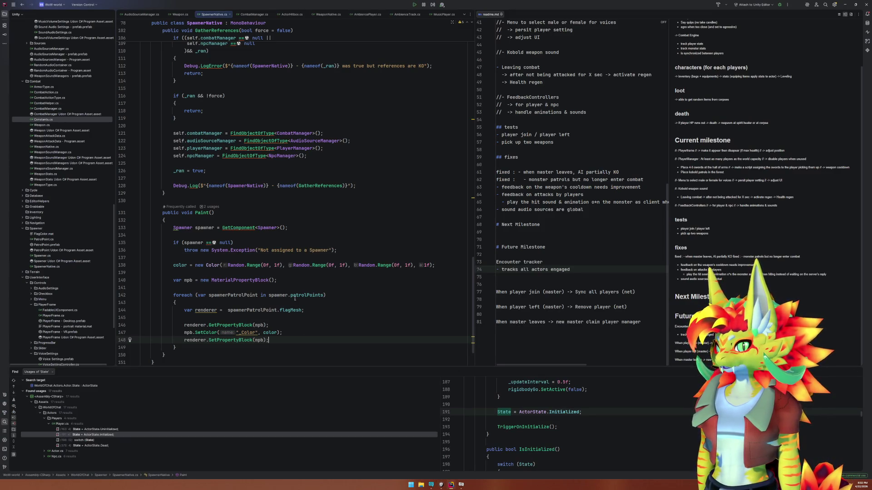
Review SpawnerNativeEditor's OnInspectorGUI and OnSceneGUI code and patrolPoints usages, then return to Unity
scroll(266, 310, "up", 10)
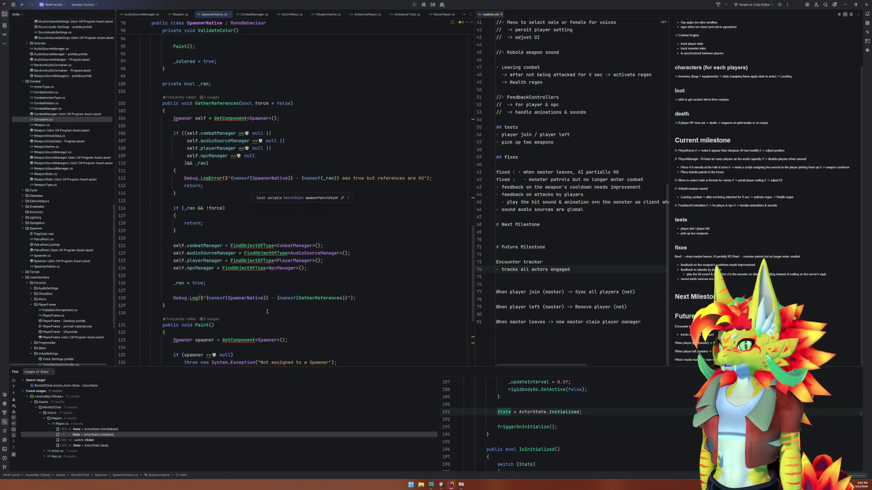
scroll(270, 313, "up", 12)
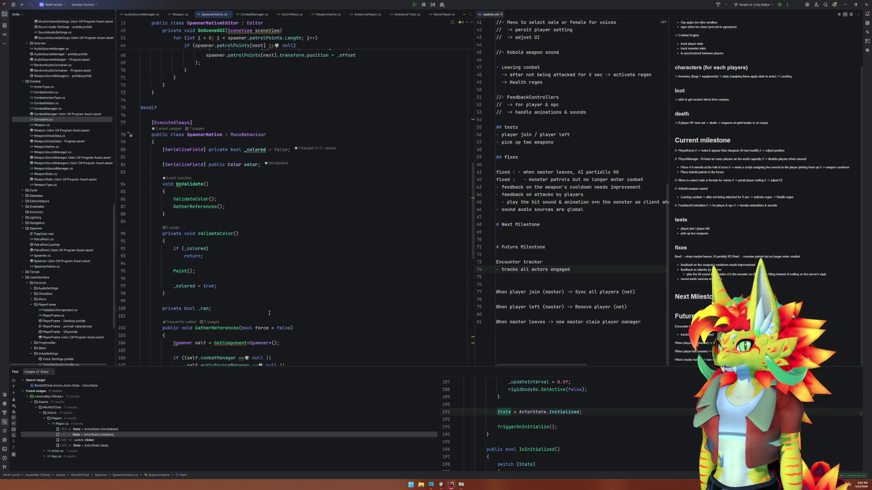
scroll(269, 312, "up", 3)
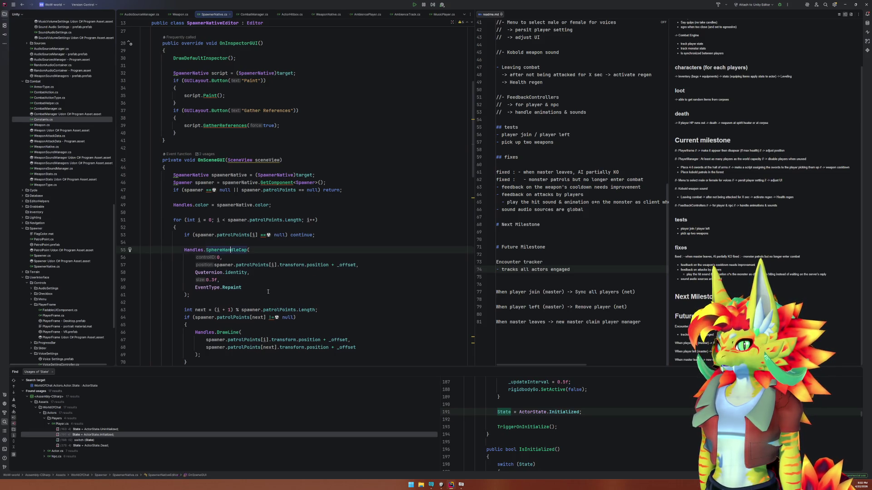
scroll(280, 307, "down", 6)
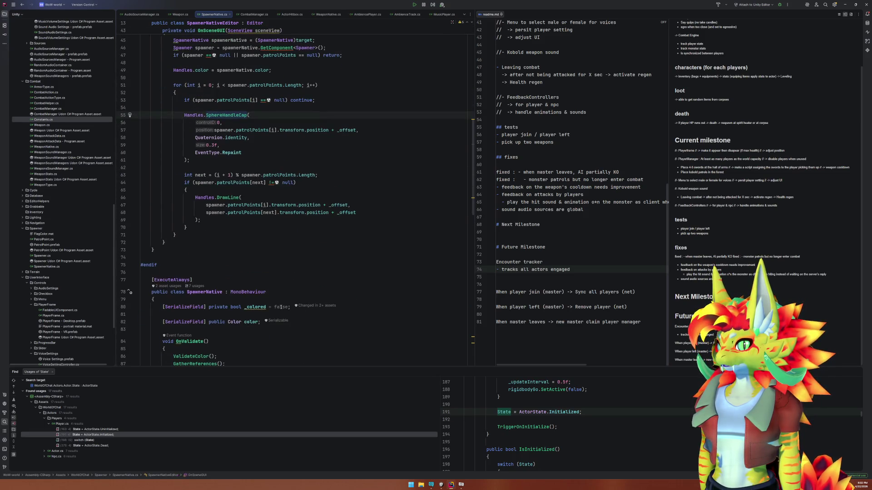
left_click(253, 213)
scroll(279, 241, "up", 7)
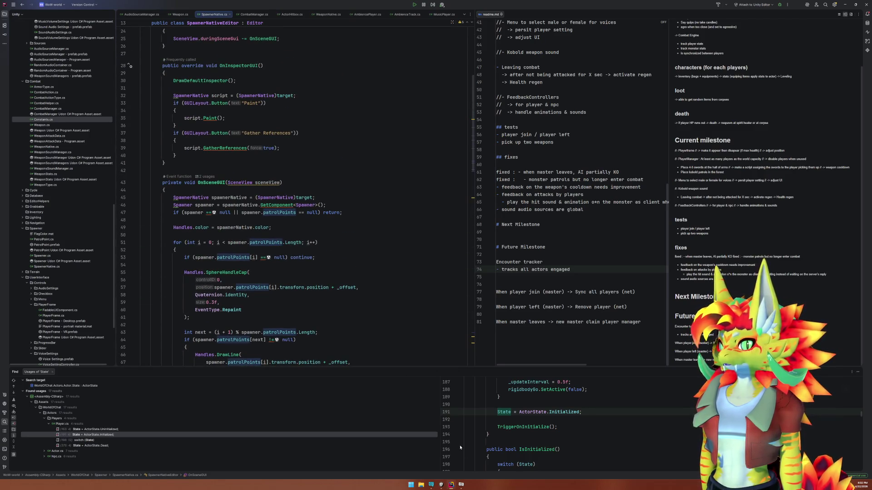
left_click(441, 485)
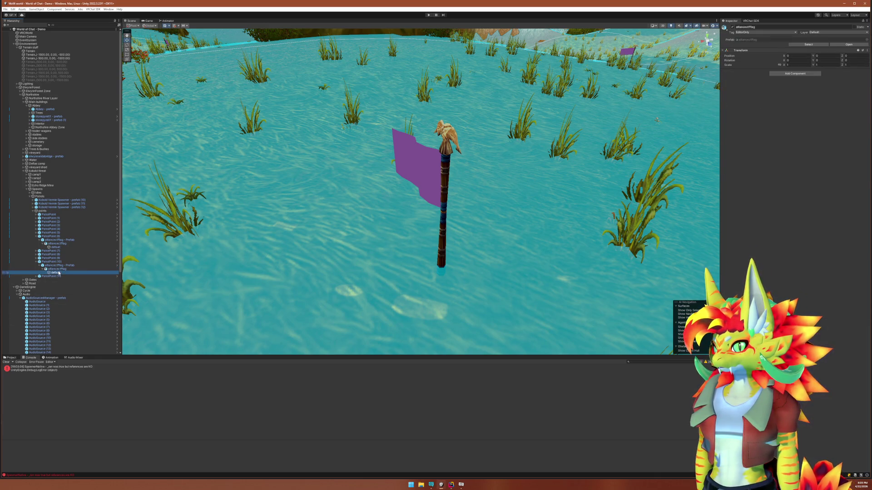
Inspect the flag prefab, PatrolPoint (10) and Kobold Vermin Spawners (12) and (11) in the Hierarchy
left_click(80, 265)
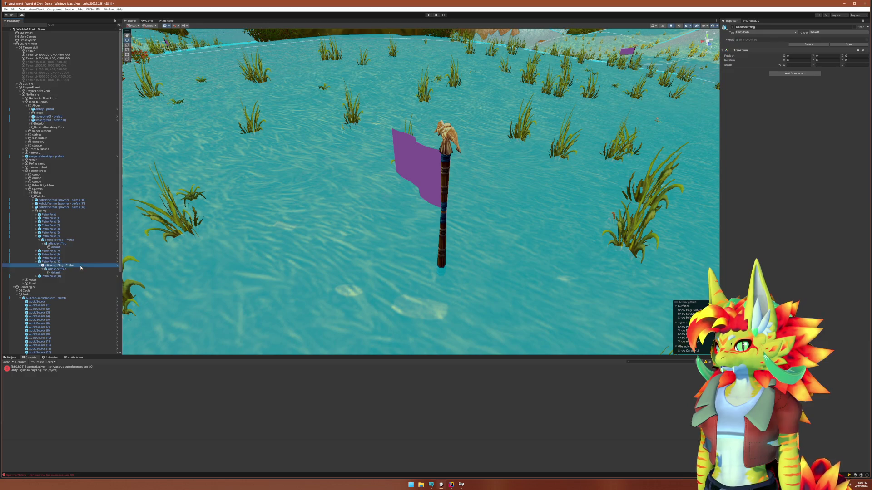
left_click(80, 262)
left_click(60, 207)
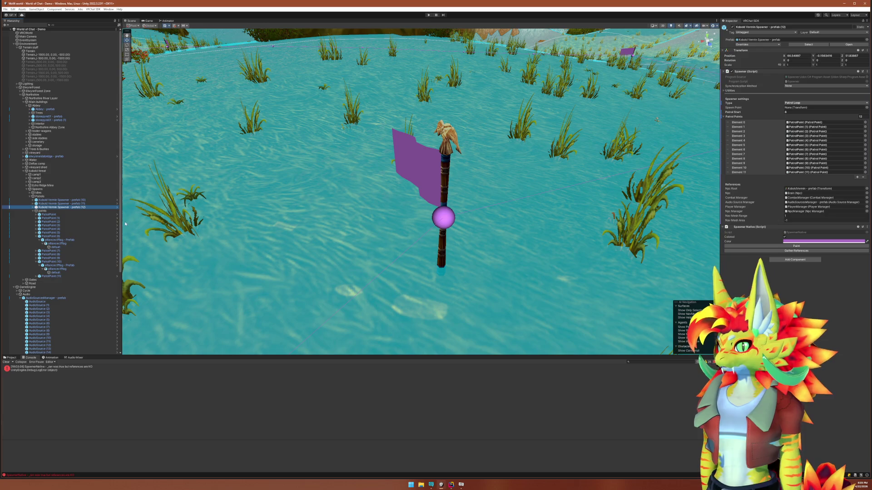
left_click(82, 204)
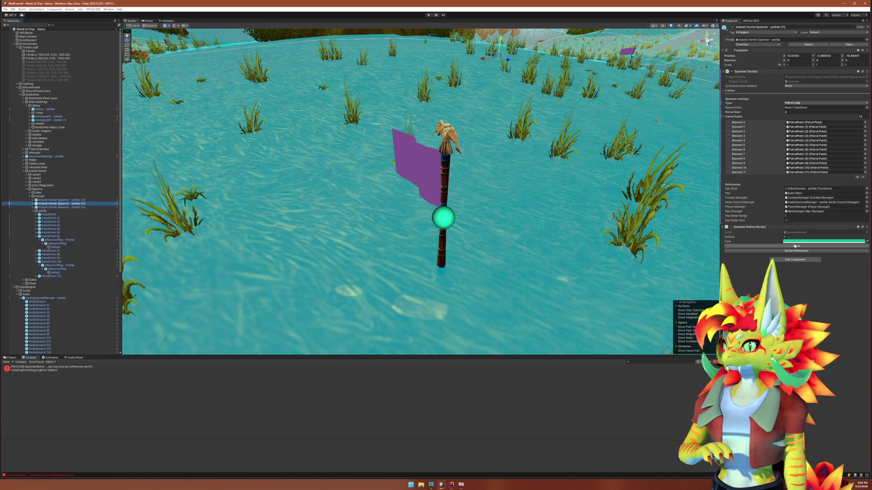
Set Kobold Vermin Spawner (10)'s Spawner Native Color to yellow-green and orbit toward its patrol loop
left_click(795, 246)
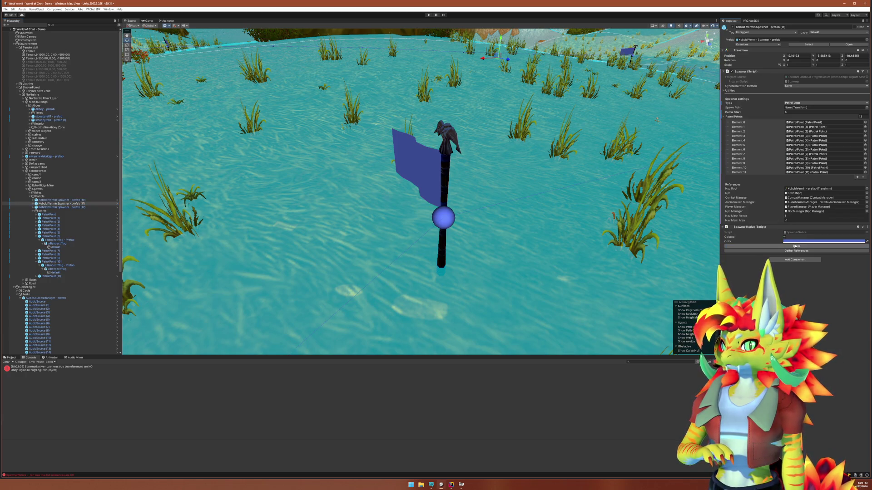
left_click(795, 246)
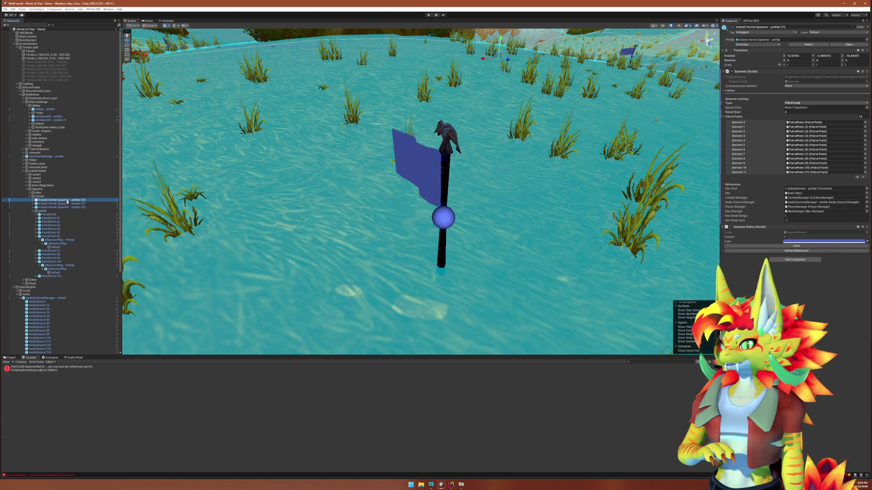
left_click(767, 247)
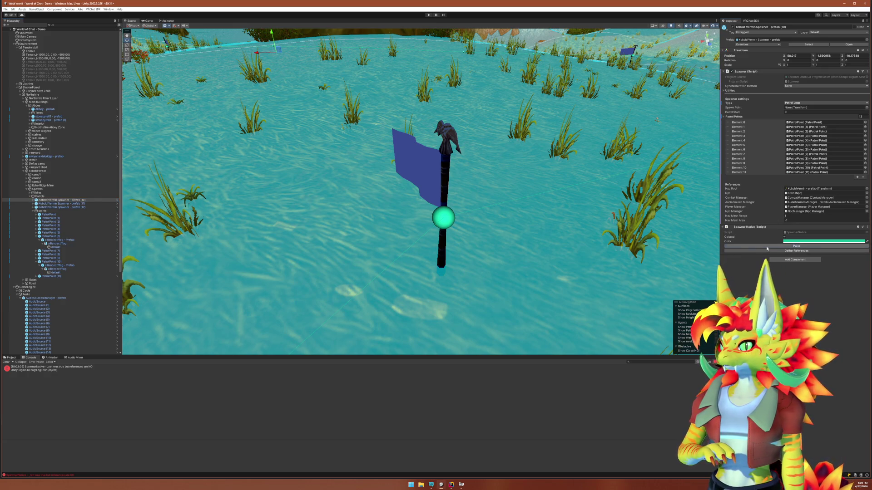
scroll(548, 237, "down", 5)
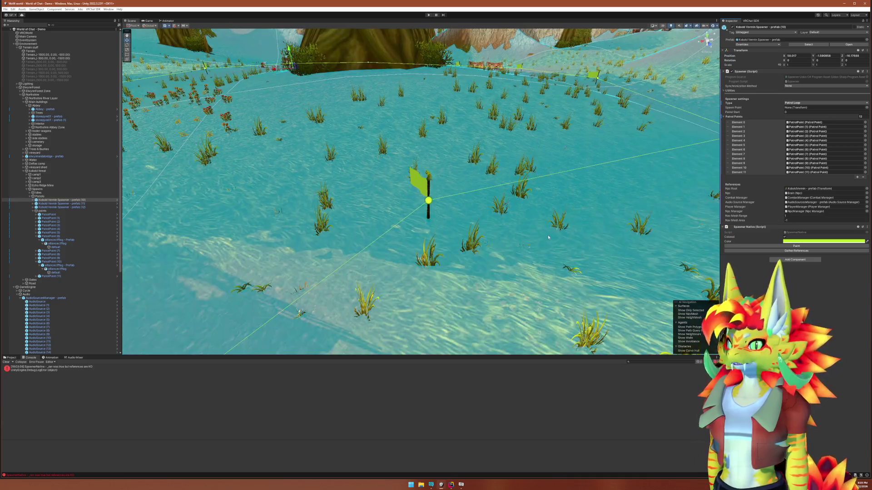
mouse_move(548, 235)
left_mouse_down()
mouse_move(428, 237)
mouse_move(449, 222)
left_mouse_up()
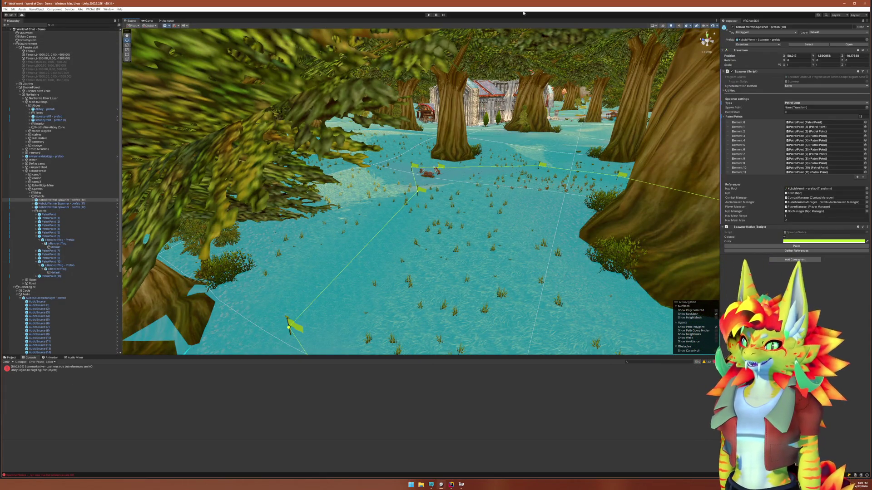
Open the VRChat SDK Builder page showing the World of Chat world details
left_click(750, 20)
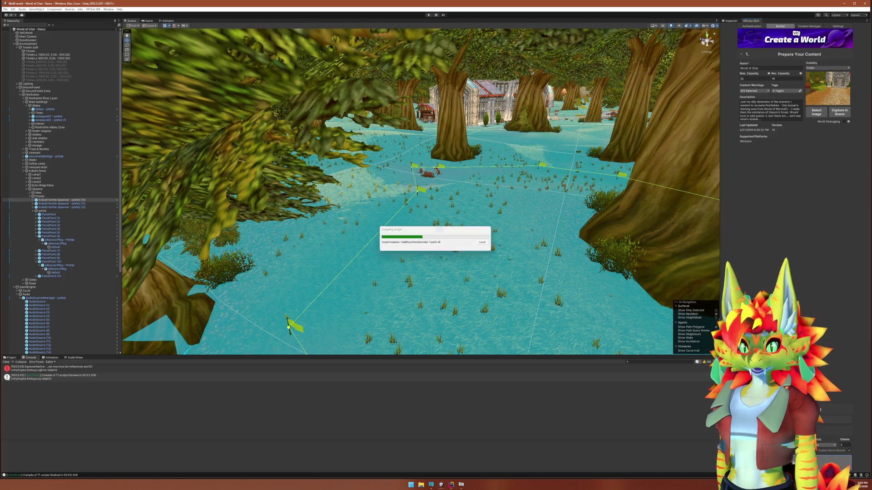
In readme.md, prefix the cooldown-feedback line with 'fixed :' and the global sound sources line with 'fixed?'
left_click(451, 485)
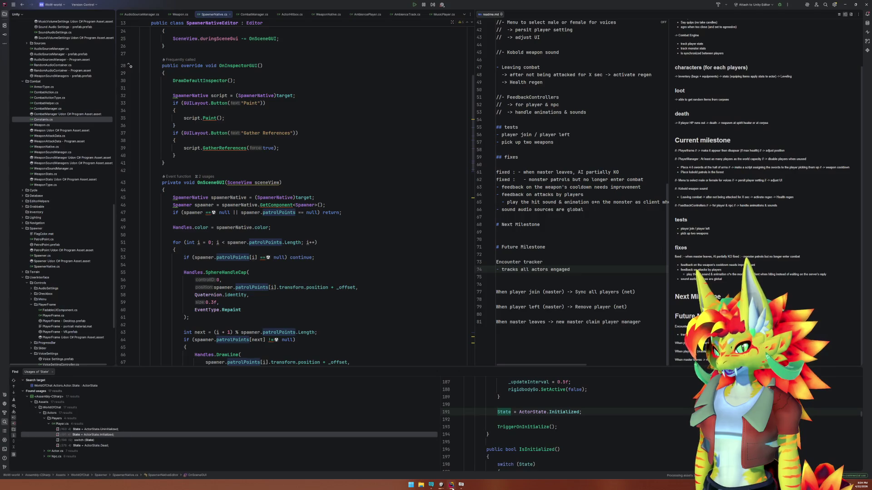
left_click(551, 239)
left_click(498, 188)
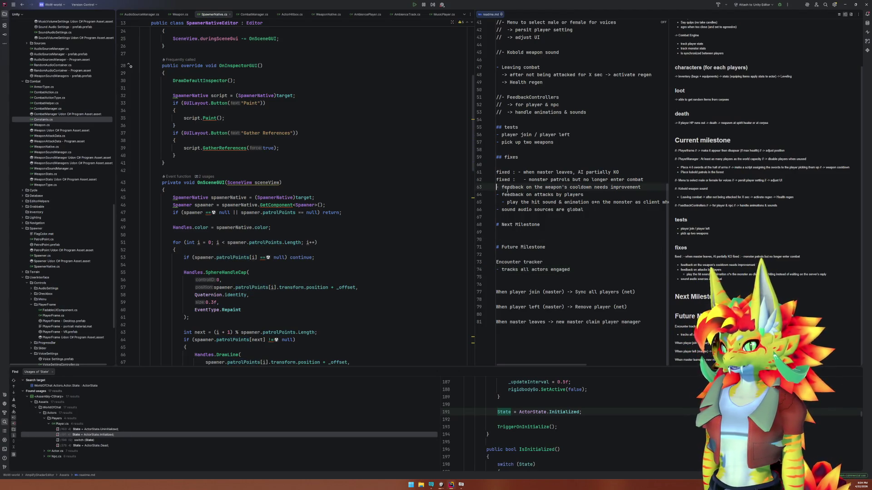
type("//")
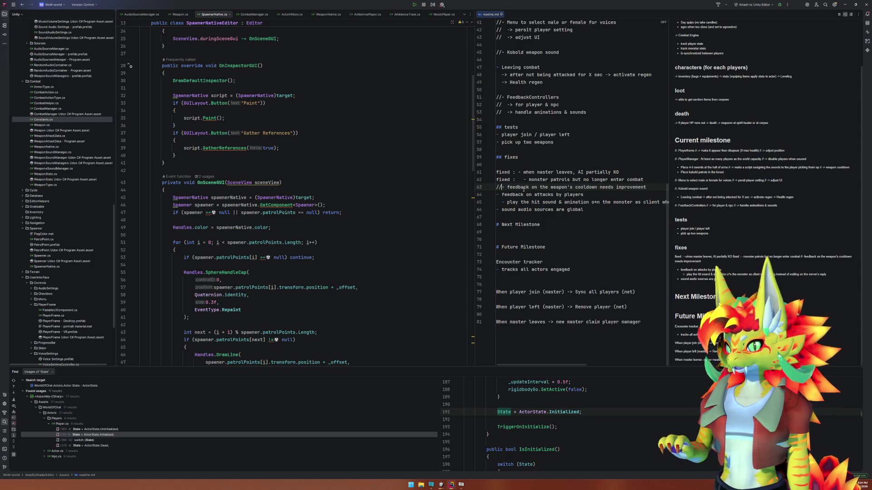
key("BackSpace")
key("BackSpace")
type("fixed :")
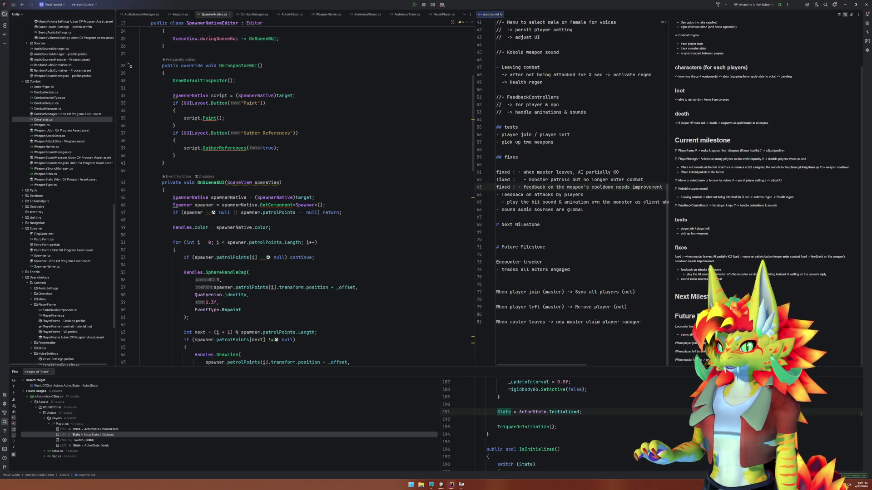
key("Down")
key("Down")
key("Down")
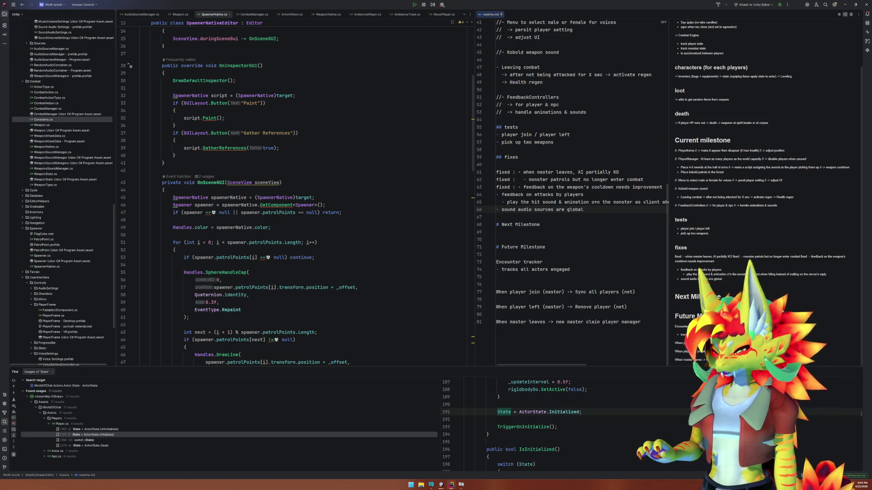
type("fixed")
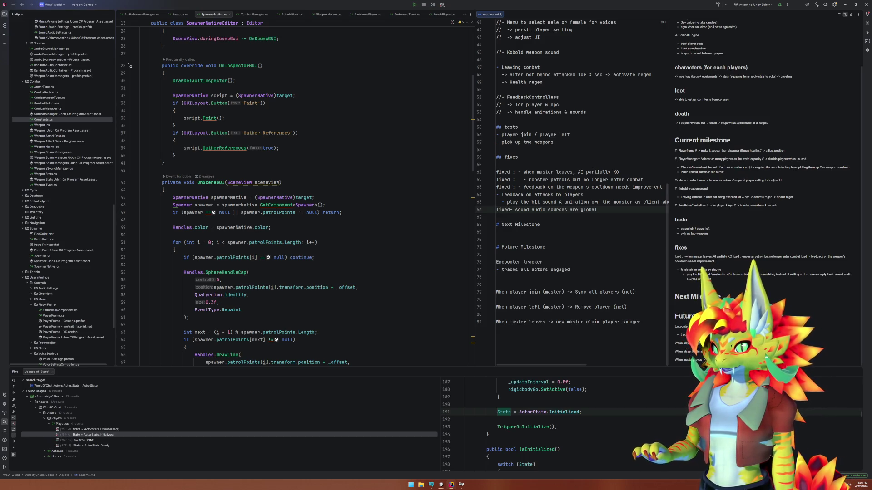
type("? :")
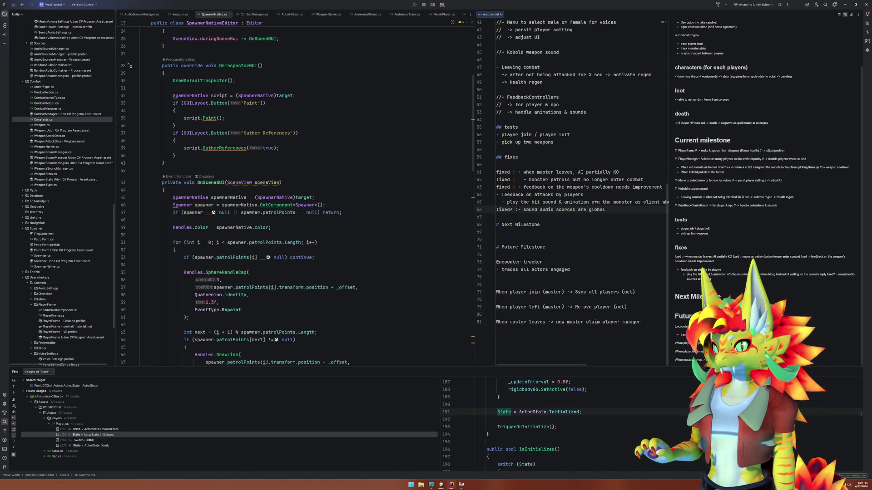
Add 'find a better feedback solution for weapon cooldown' under the Next Milestone heading
left_click(496, 232)
key("Return")
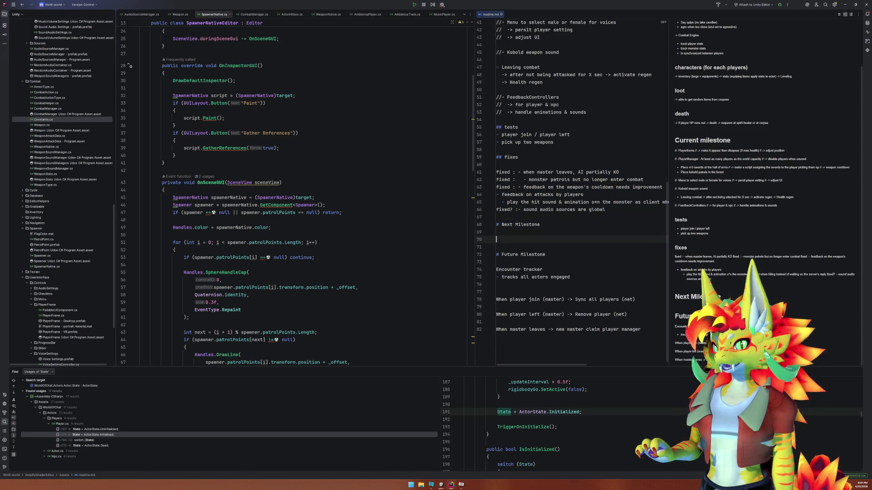
type("find a better feed")
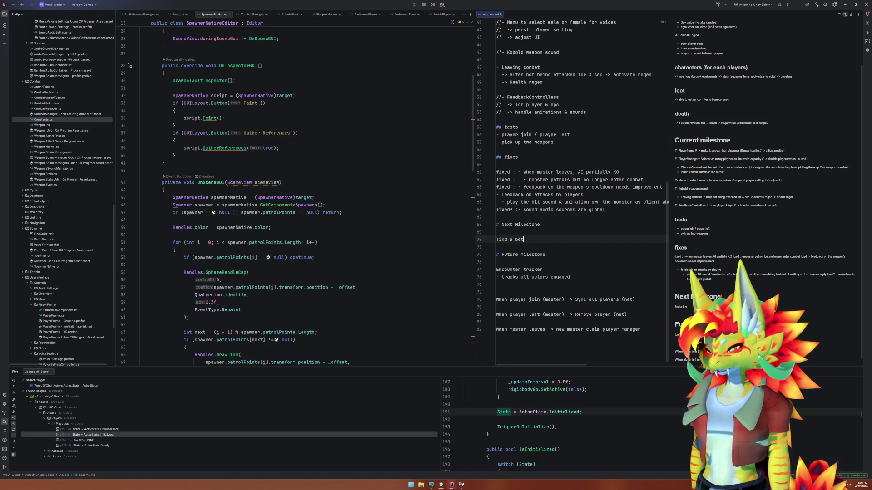
type("back")
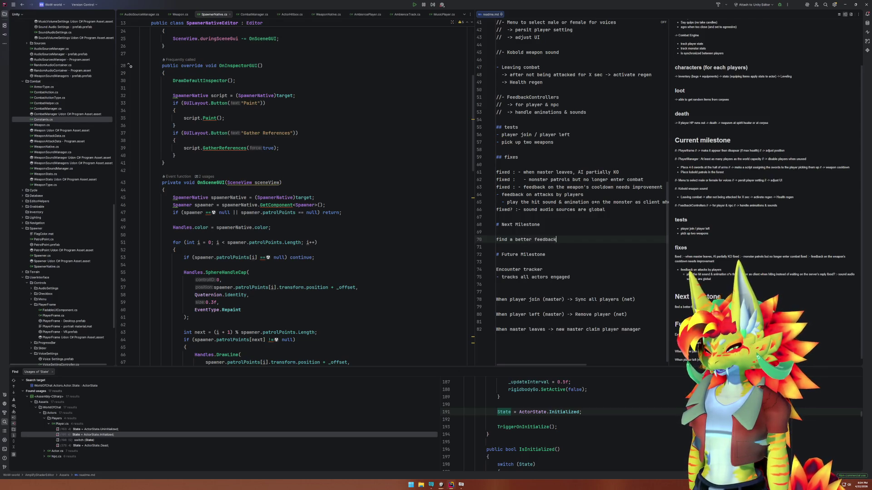
type(" solution for")
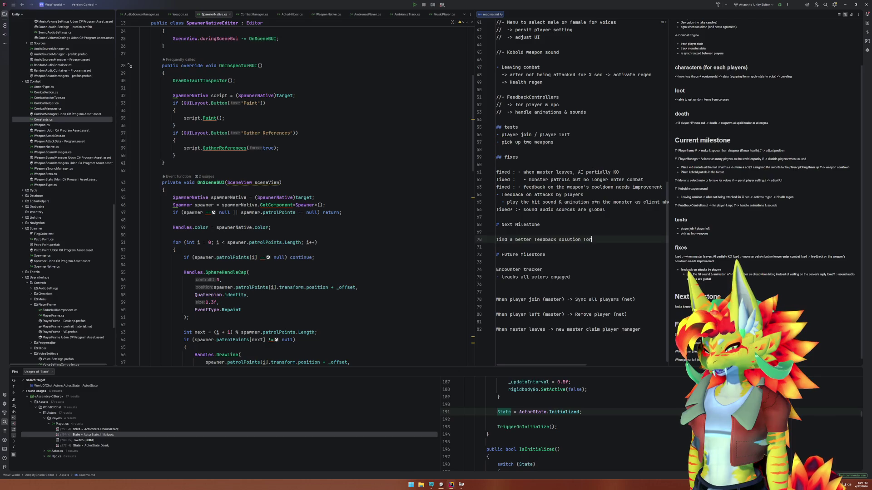
type(" weapon cooldown")
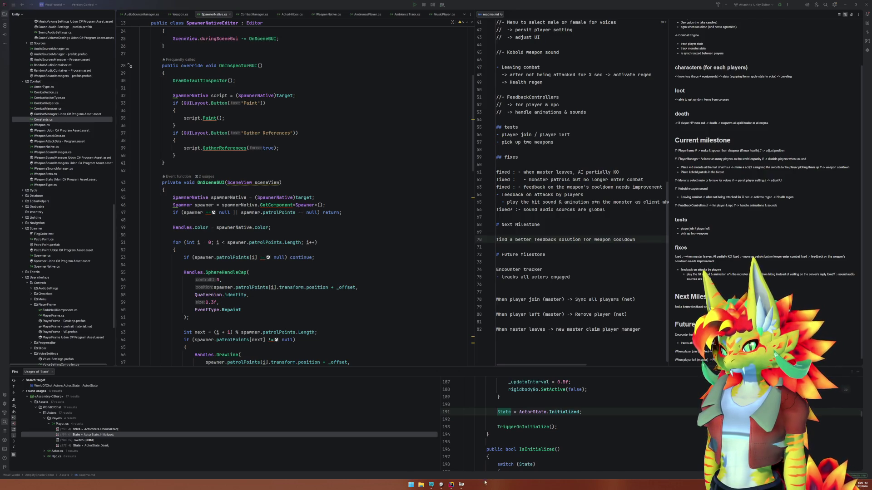
left_click(461, 485)
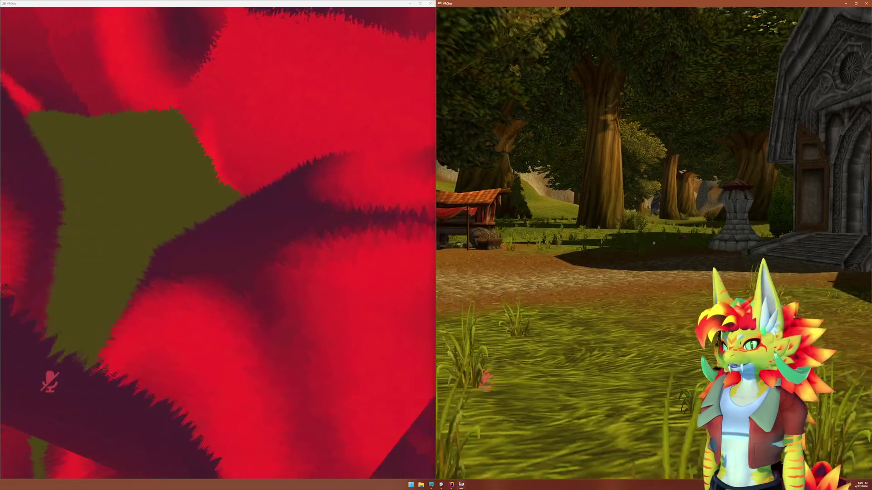
Walk one player forward, then open the Quick Menu's Debug overlay on its Log Viewer page
key("w")
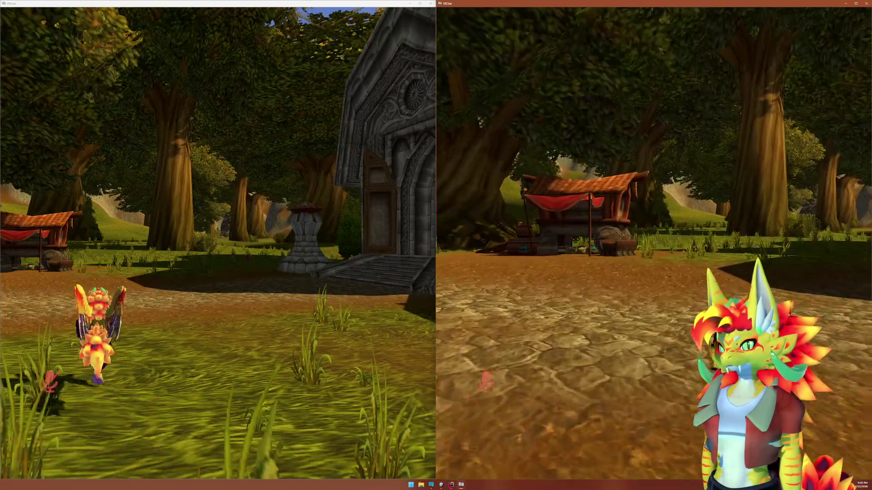
key("w")
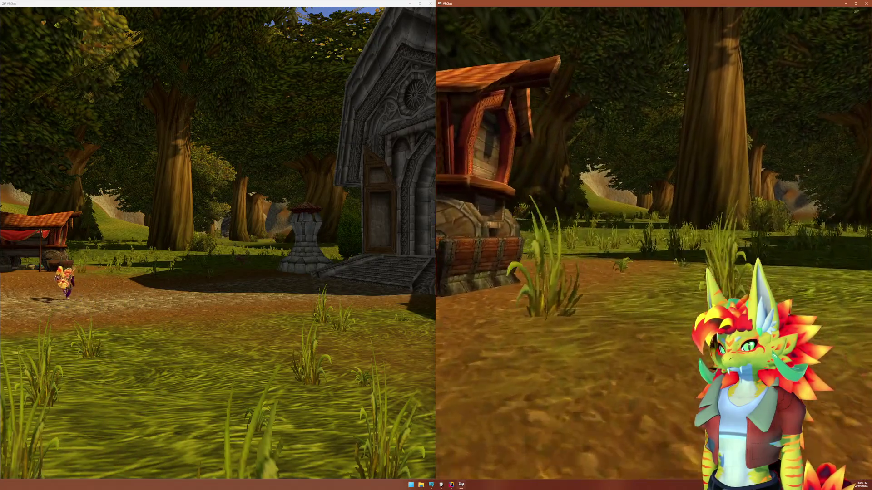
left_click(657, 246)
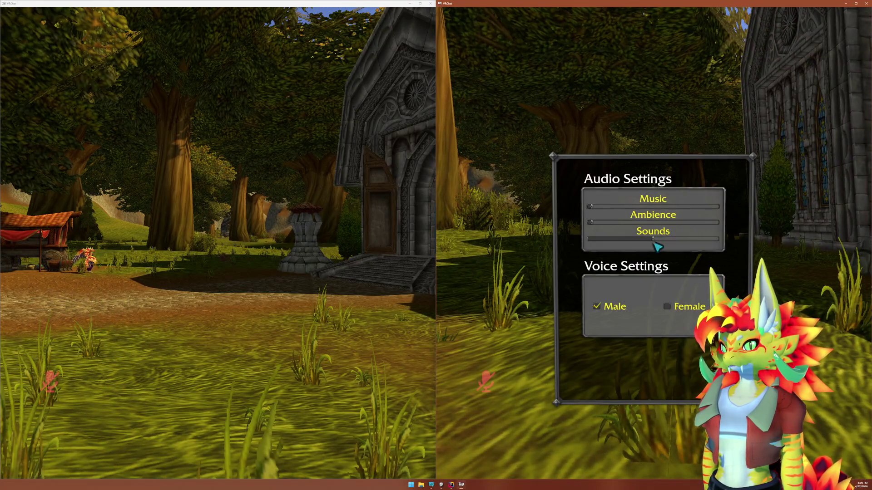
key("Escape")
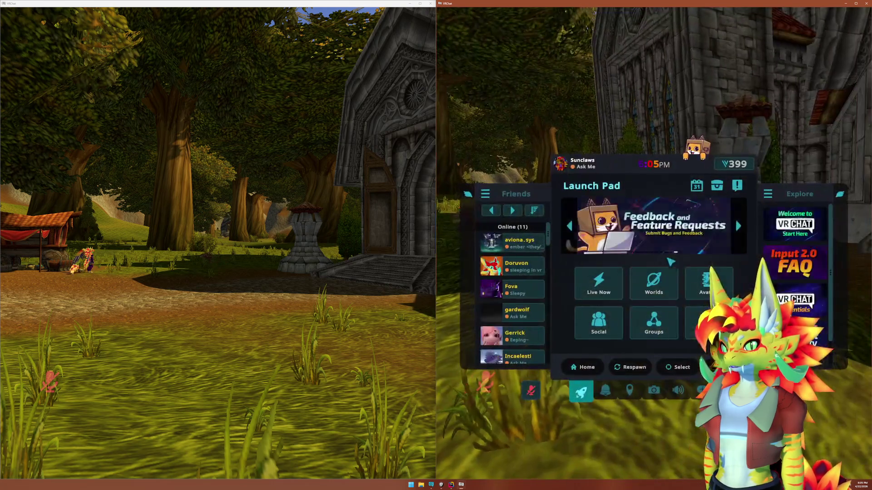
left_click(702, 390)
left_click(659, 246)
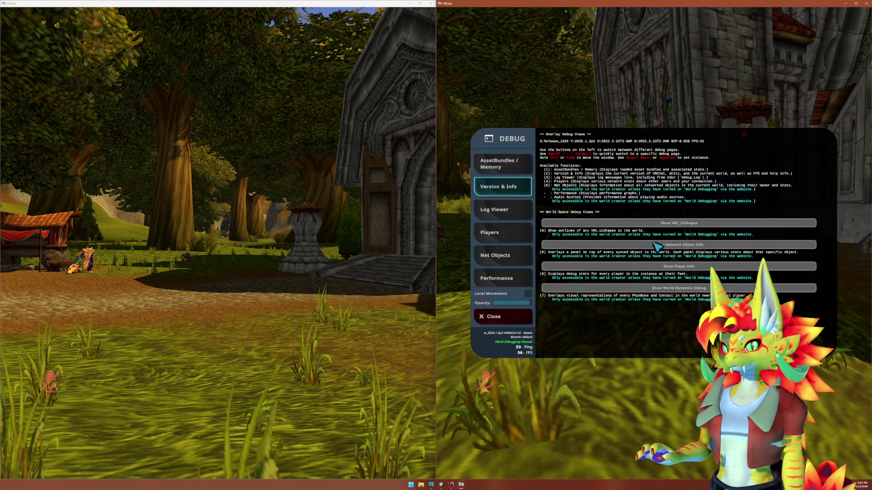
left_click(657, 245)
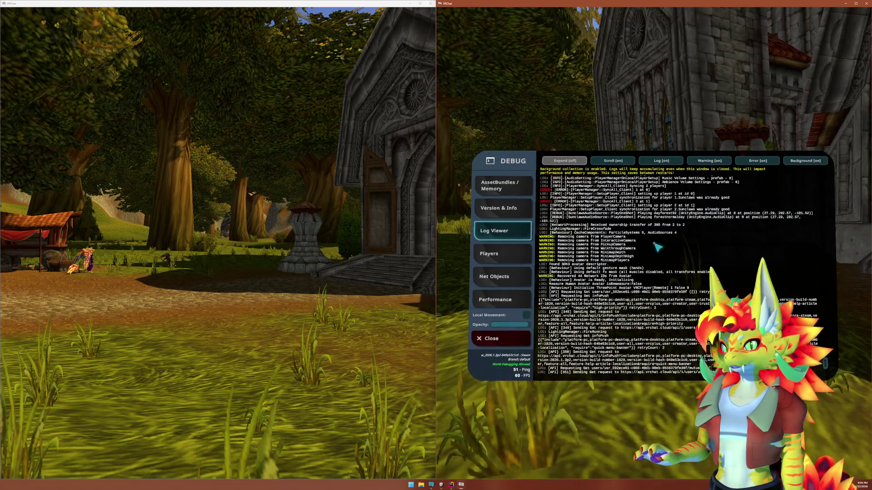
key("super")
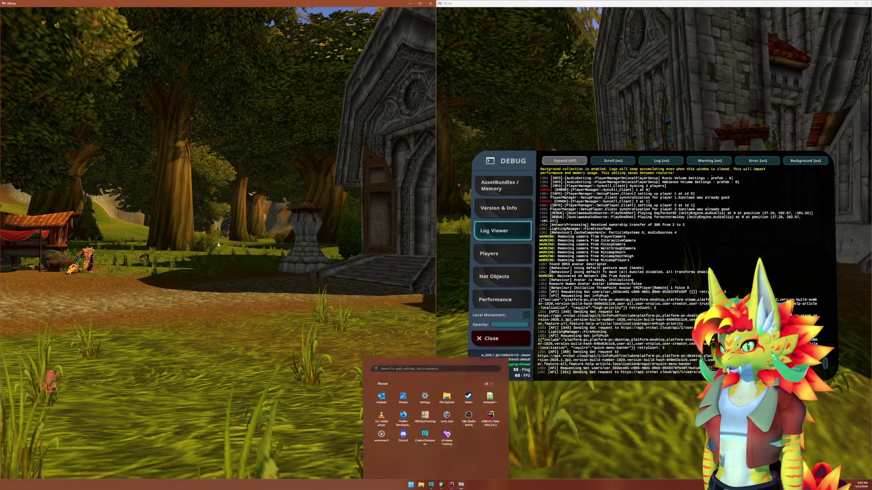
Walk the second player forward to the stone pillar and pick up the weapon there
left_click(218, 245)
key("w")
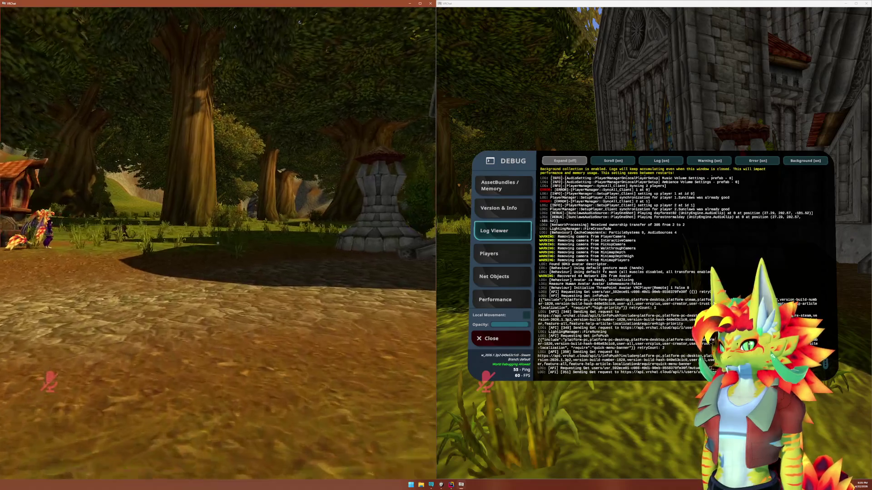
key("w")
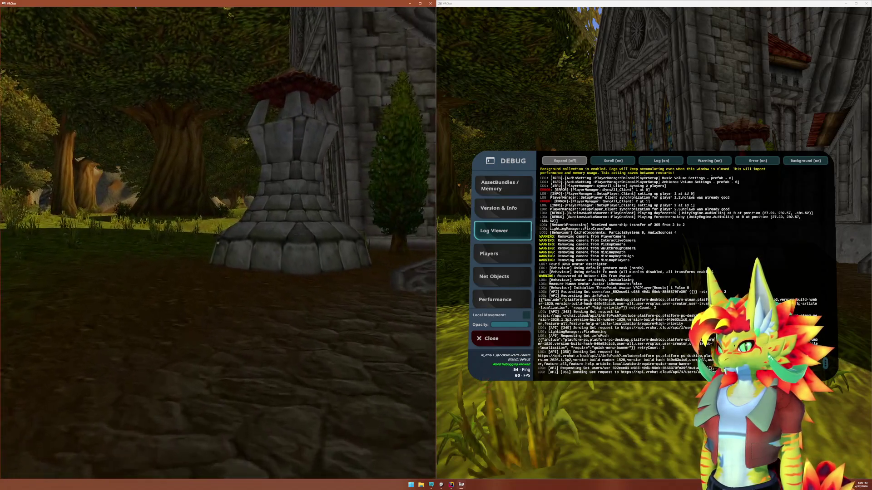
left_click(218, 243)
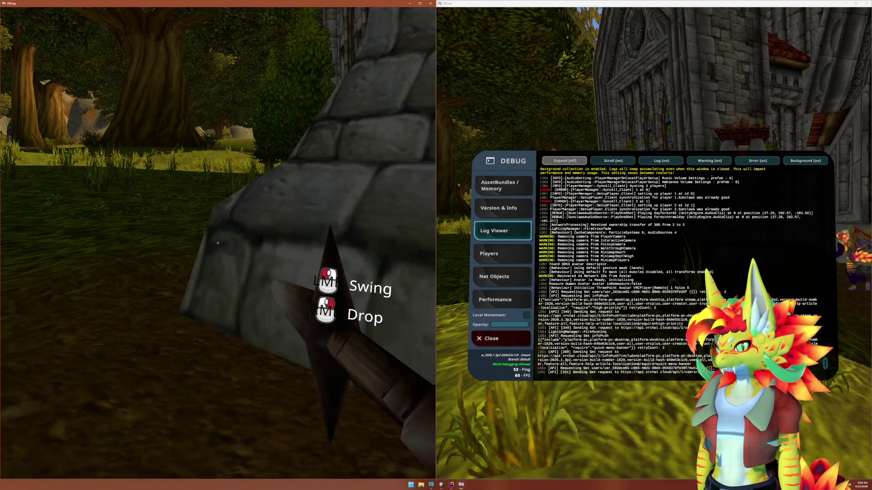
Strike the kobold repeatedly with the sword until it collapses
left_click(218, 244)
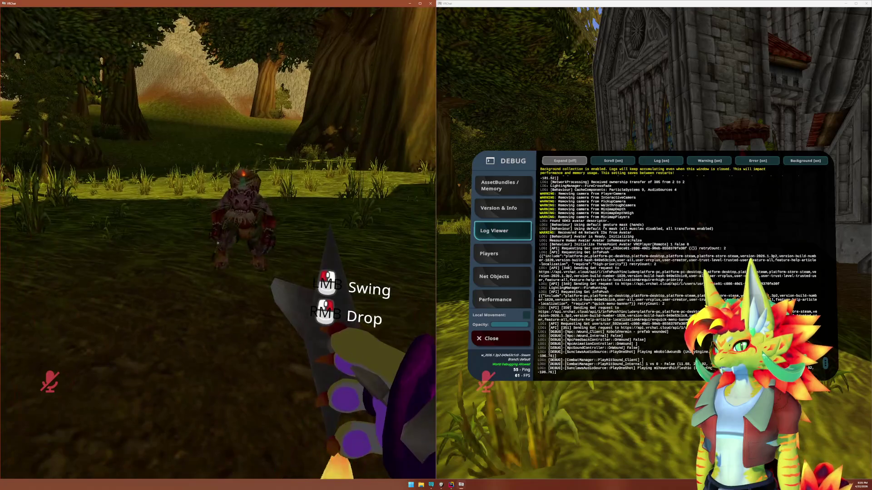
left_click(218, 243)
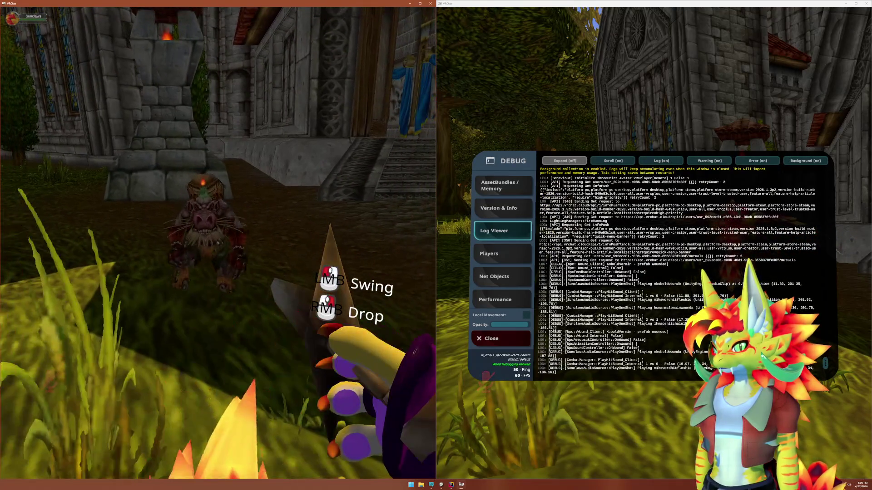
left_click(218, 243)
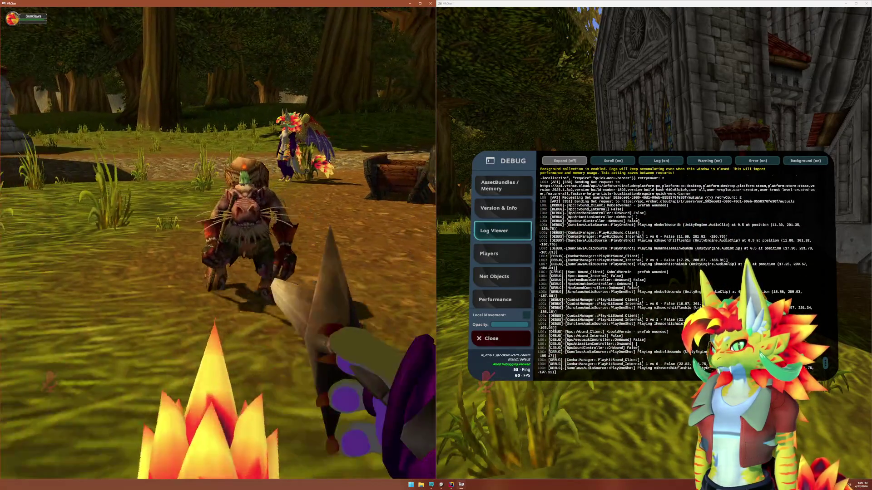
left_click(218, 243)
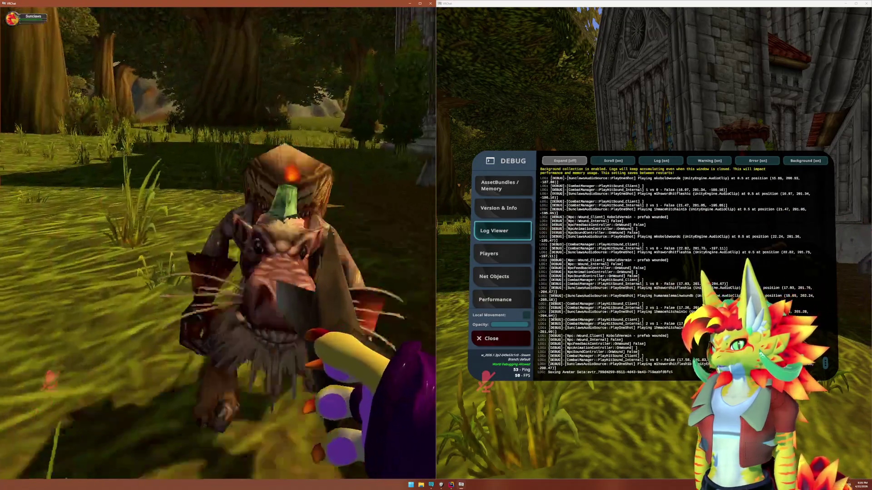
left_click(218, 244)
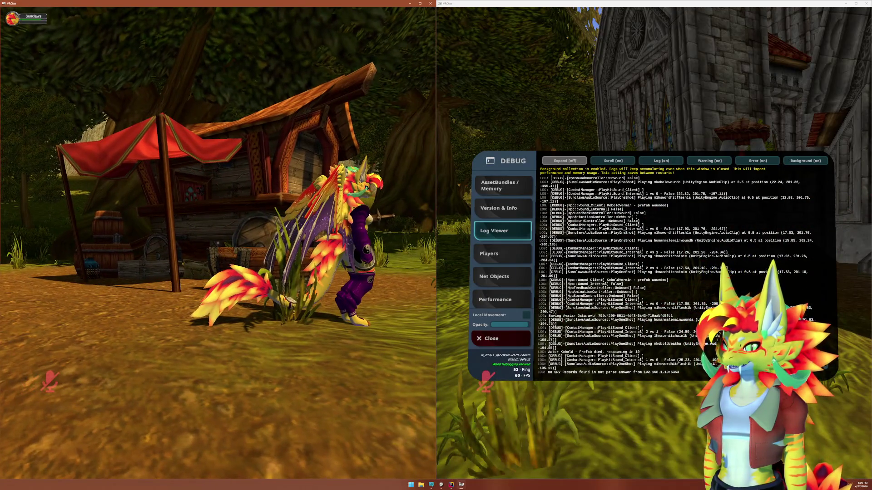
key("super")
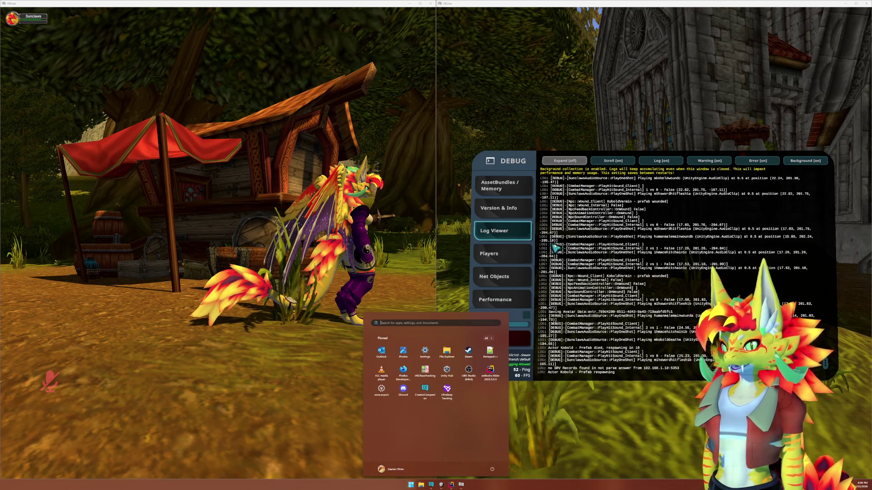
Let the left client rejoin a Public instance of the world, then refocus its window
key("super")
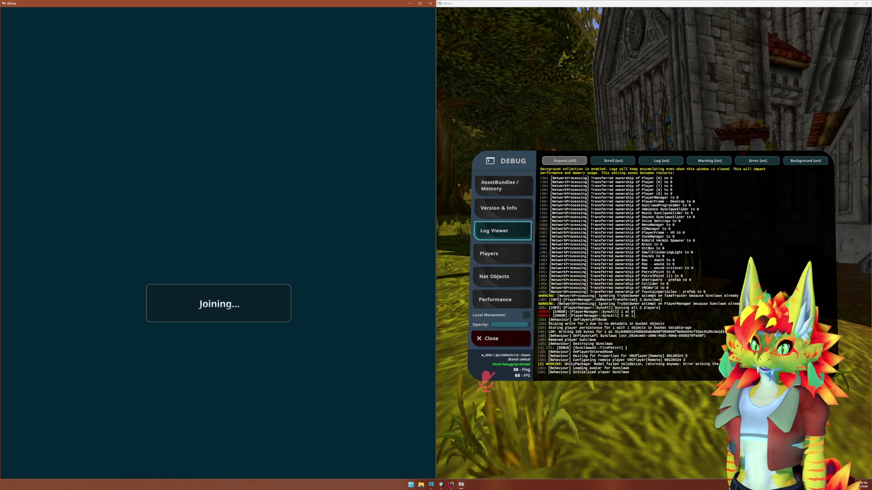
key("super")
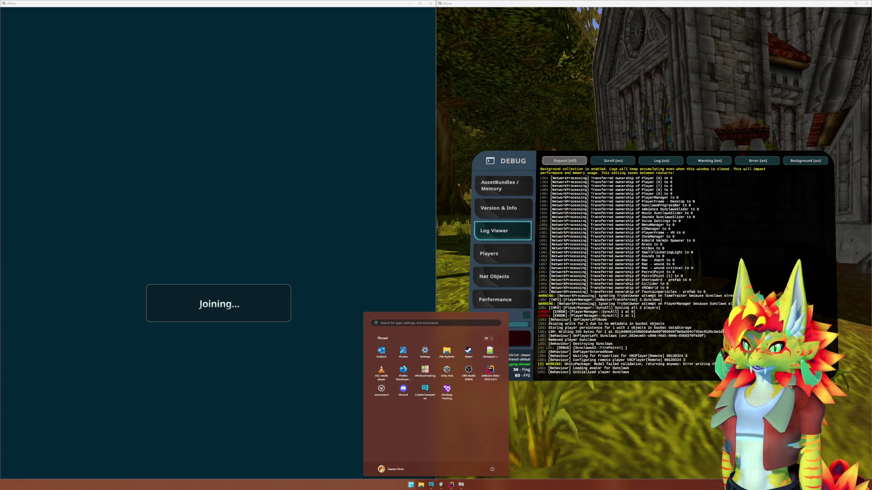
key("super")
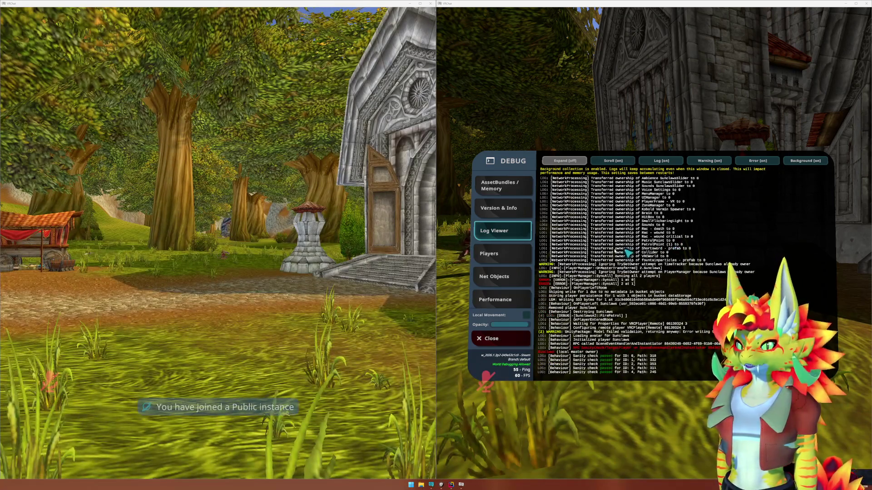
left_click(357, 255)
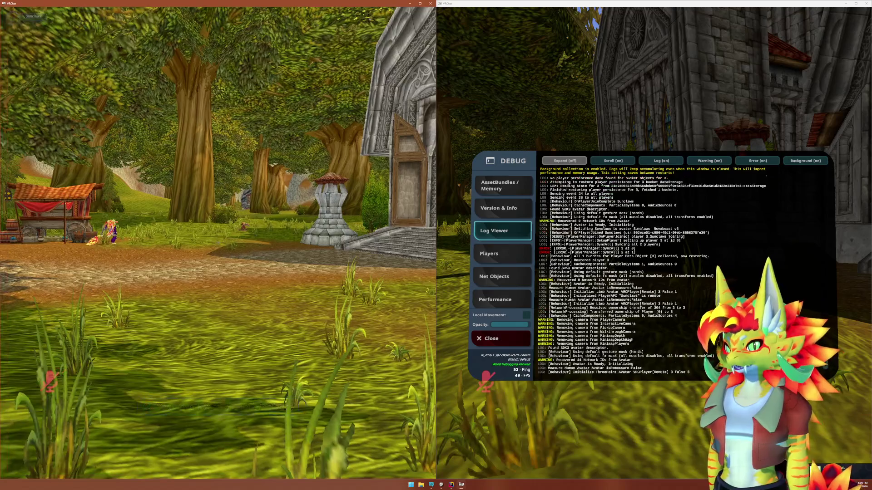
Walk forward, pick up the sword by the cart and hit the kobold several times
key("w")
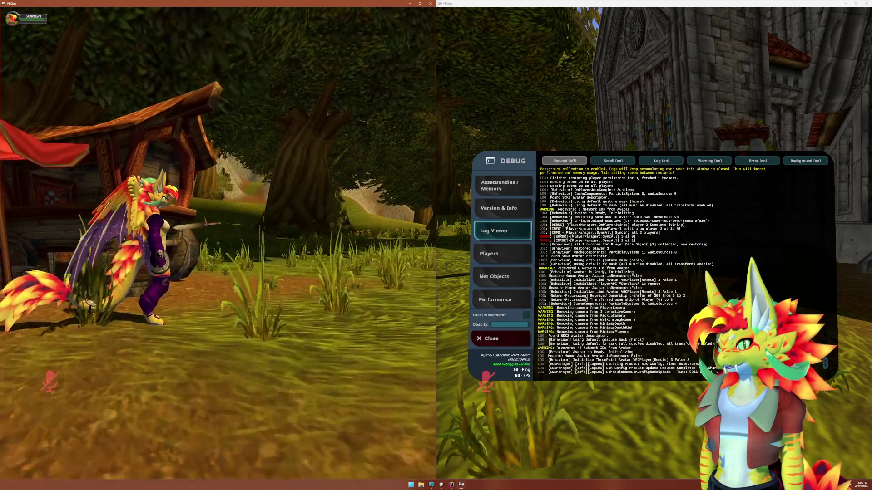
left_click(218, 245)
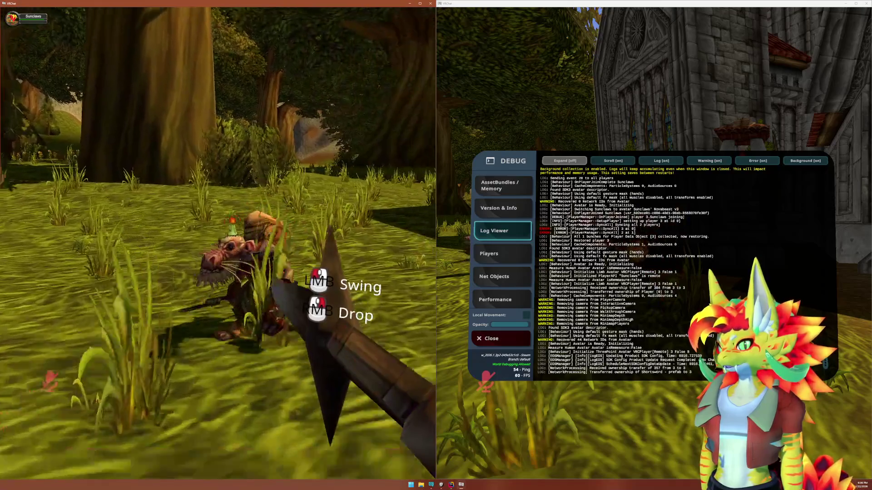
left_click(218, 244)
left_click(218, 246)
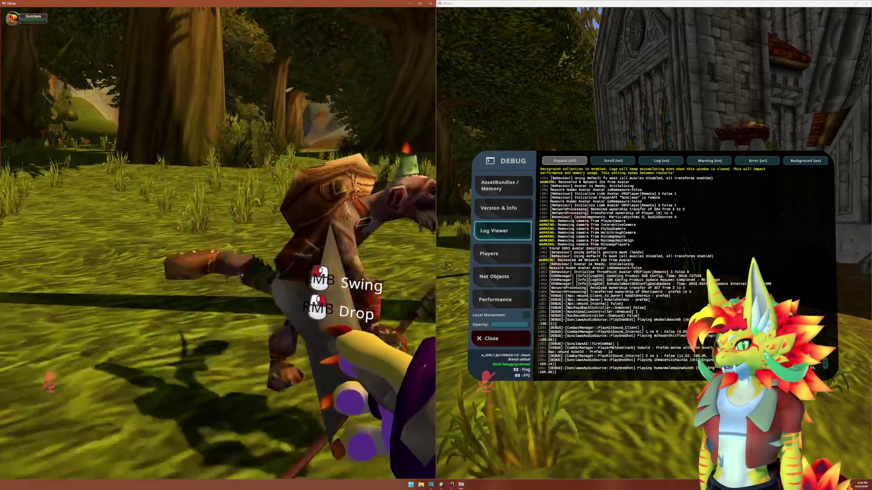
left_click(218, 246)
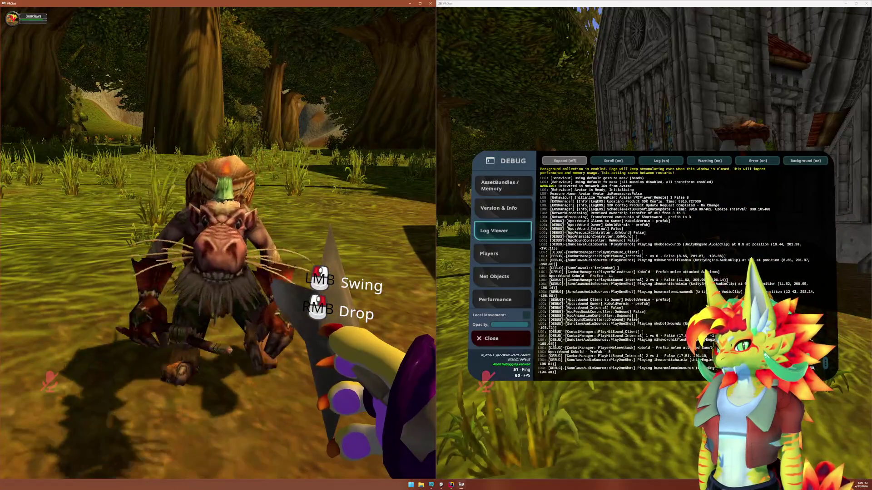
left_click(217, 245)
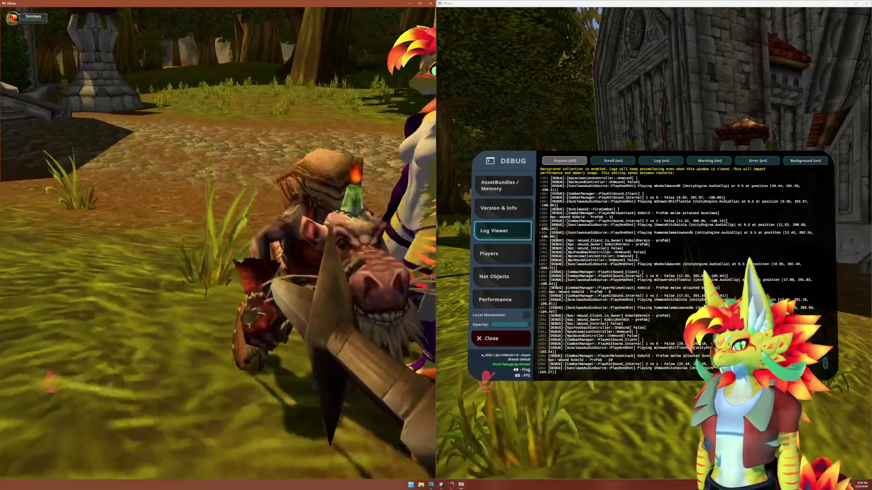
Back away from the attacking kobold with S, then open Start over the VRChat taskbar entry
key("s")
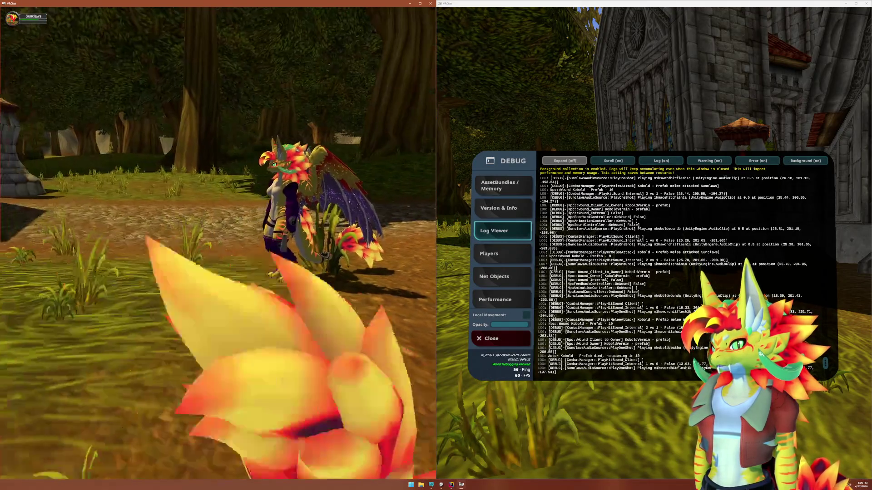
key("super")
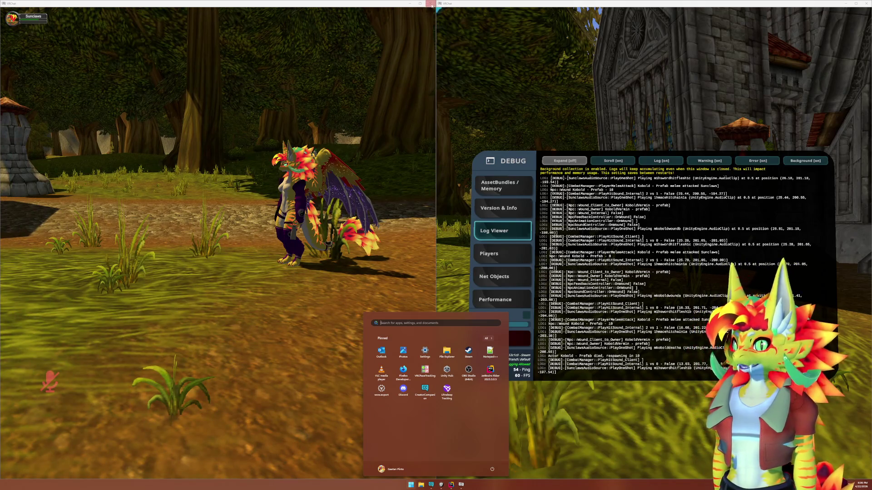
left_click(622, 362)
key("super")
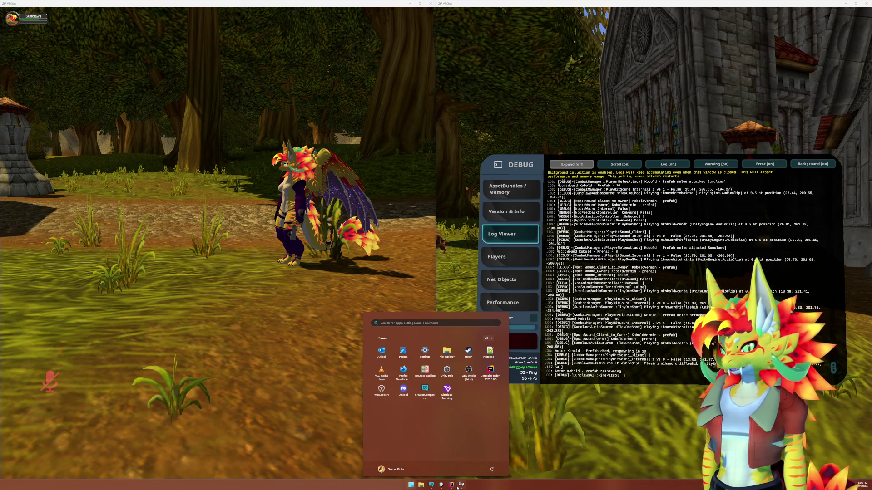
Leave VRChat for Rider's readme.md notes, then bring the Unity editor to the front
mouse_move(452, 485)
mouse_move(452, 470)
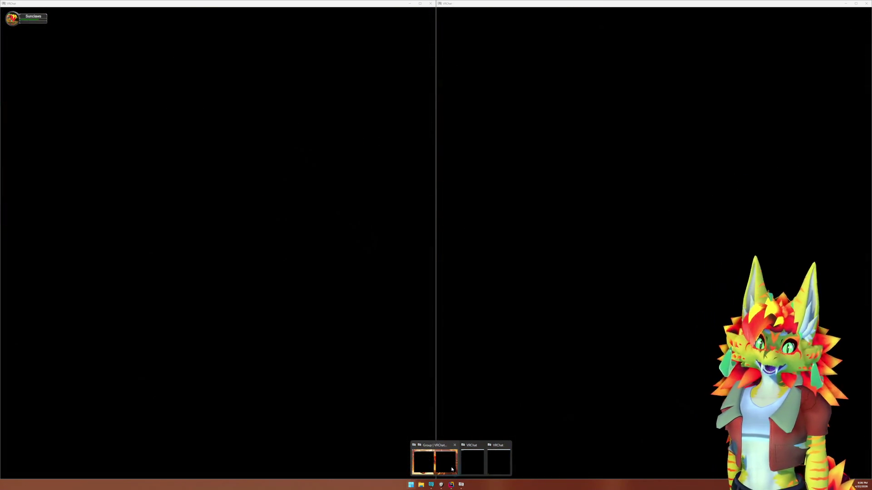
key("super")
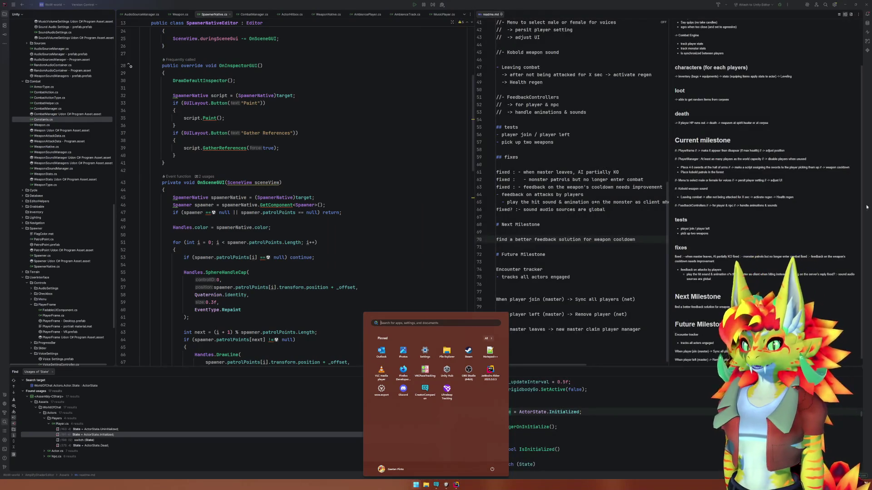
left_click(642, 207)
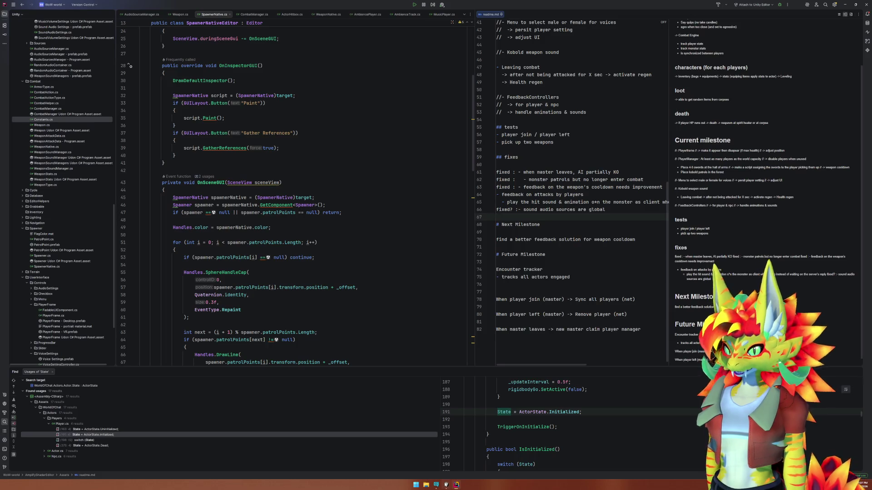
left_click(446, 485)
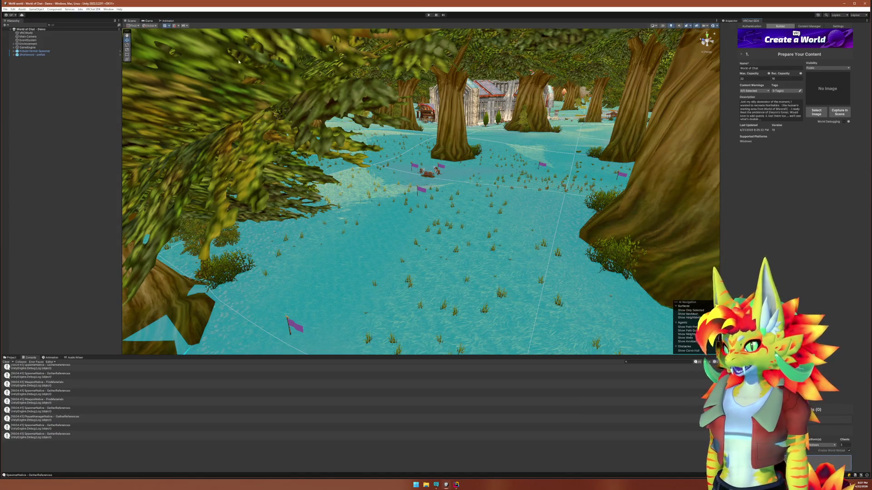
Frame and orbit around the Shortsword beside the cart, then select the blue jug02 on the wagon
left_click(39, 55)
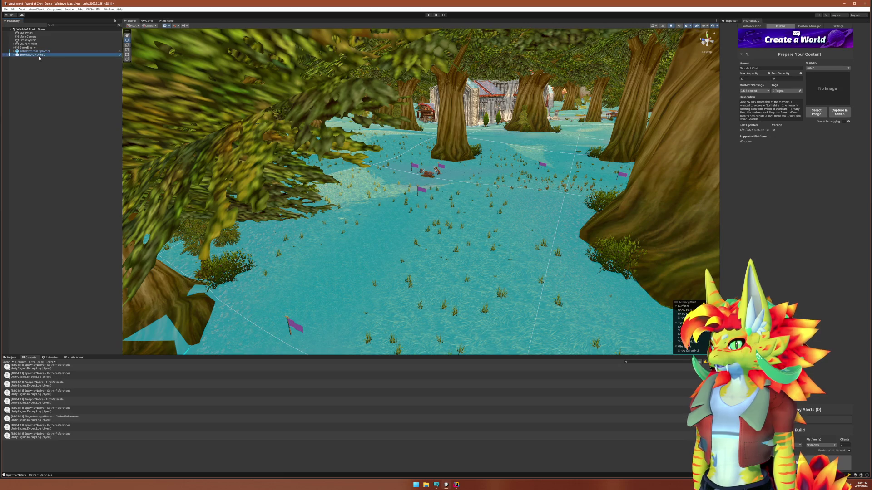
double_click(38, 55)
mouse_move(363, 195)
left_mouse_down()
mouse_move(250, 197)
mouse_move(485, 183)
left_mouse_up()
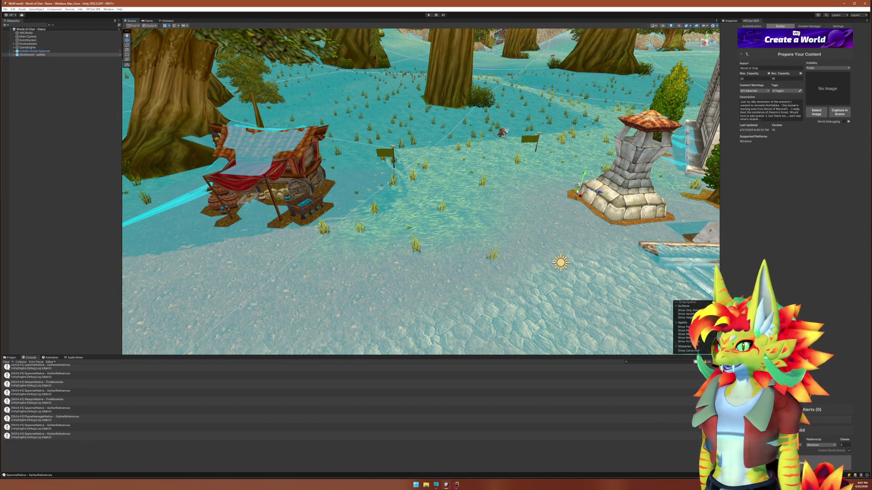
key("f")
left_click_drag(318, 196, 185, 202)
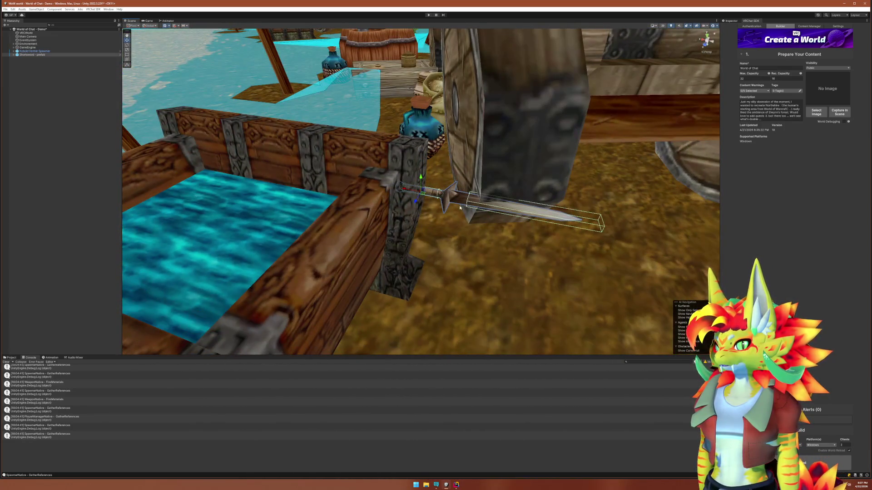
mouse_move(400, 200)
left_mouse_down()
mouse_move(411, 203)
mouse_move(430, 180)
mouse_move(307, 195)
mouse_move(300, 134)
mouse_move(394, 201)
left_mouse_up()
scroll(394, 201, "down", 5)
left_click(195, 143)
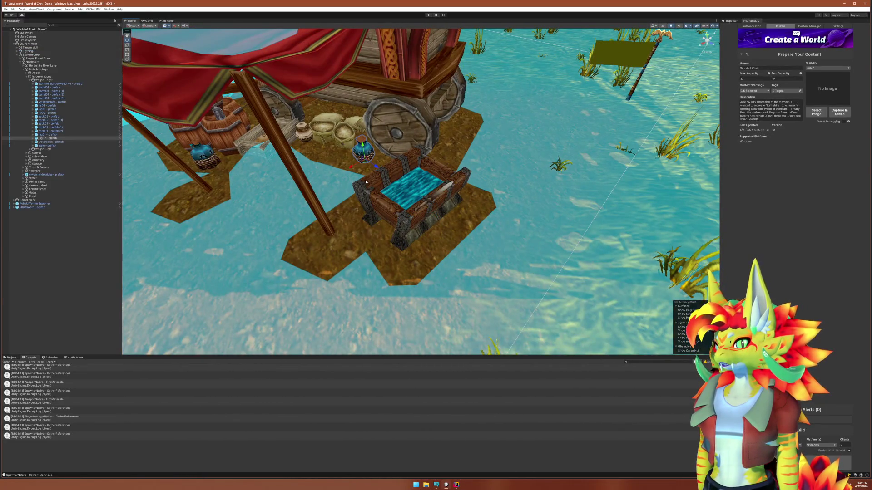
Frame the blue wagon jug in the view and duplicate it
key("f")
mouse_move(362, 183)
left_mouse_down()
mouse_move(298, 199)
mouse_move(401, 241)
mouse_move(522, 200)
left_mouse_up()
key("ctrl+d")
key("e")
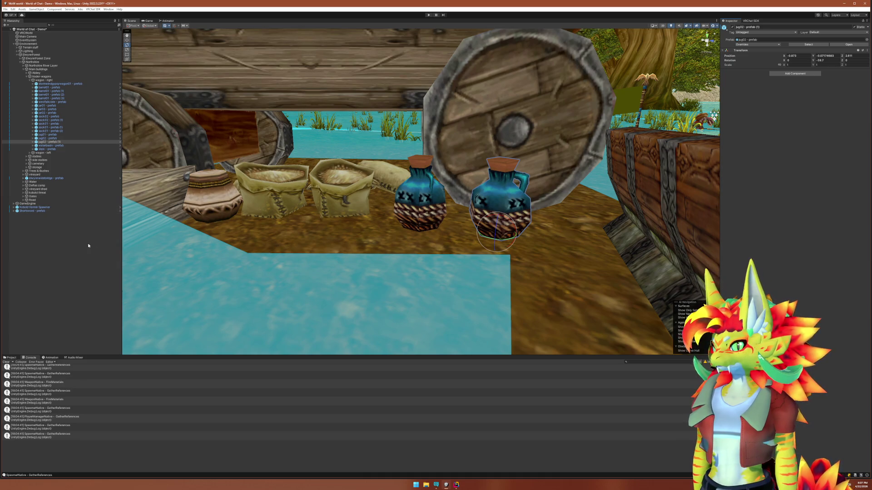
Rename the duplicate jug to 'jug02 - pickup - prefab', dropping the ' (1)' suffix
left_click(69, 142)
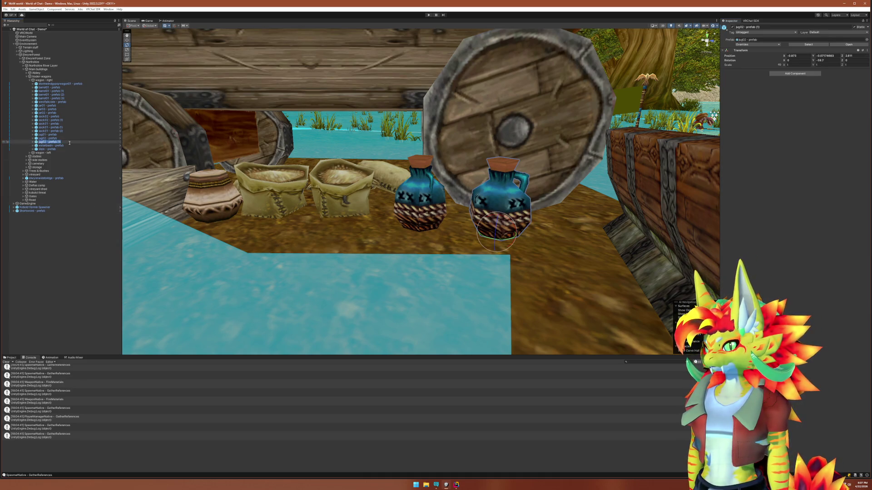
left_click(70, 142)
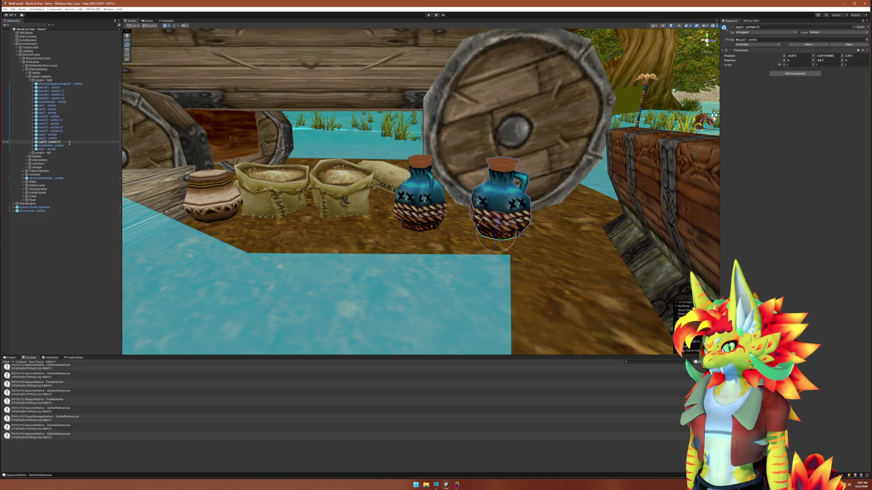
type("ickup - ")
type("uck")
type("p")
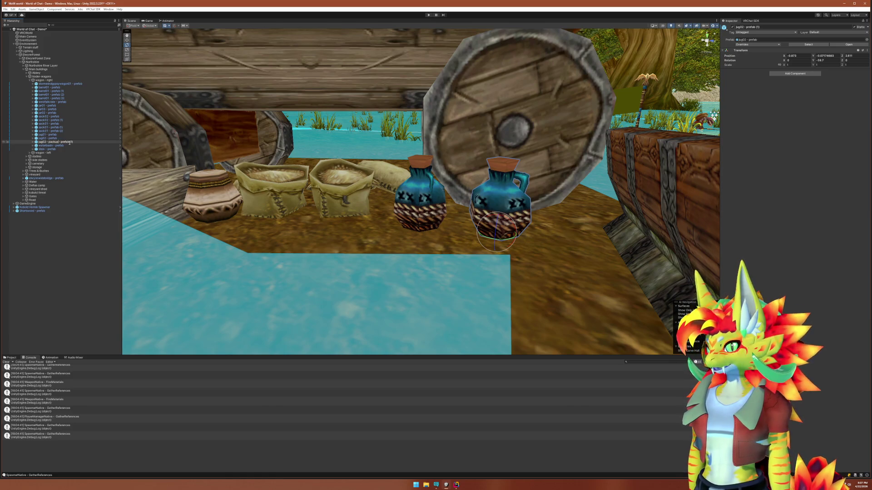
key("BackSpace")
key("BackSpace")
key("BackSpace")
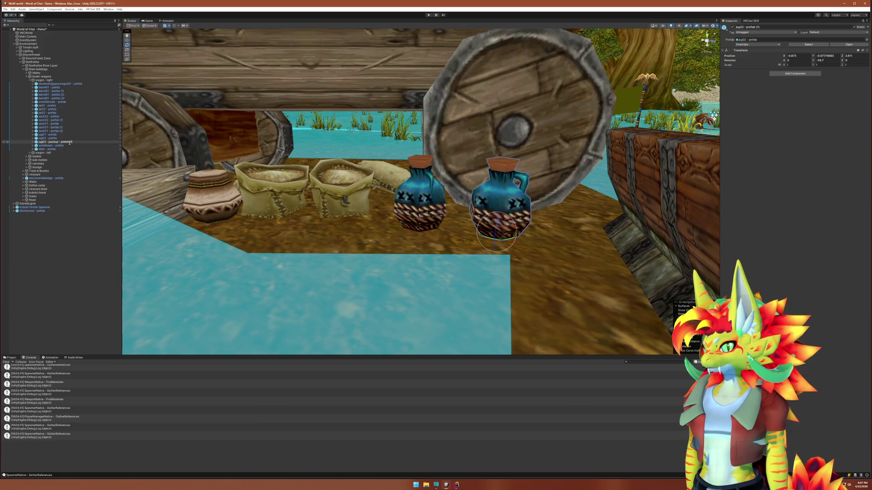
key("Return")
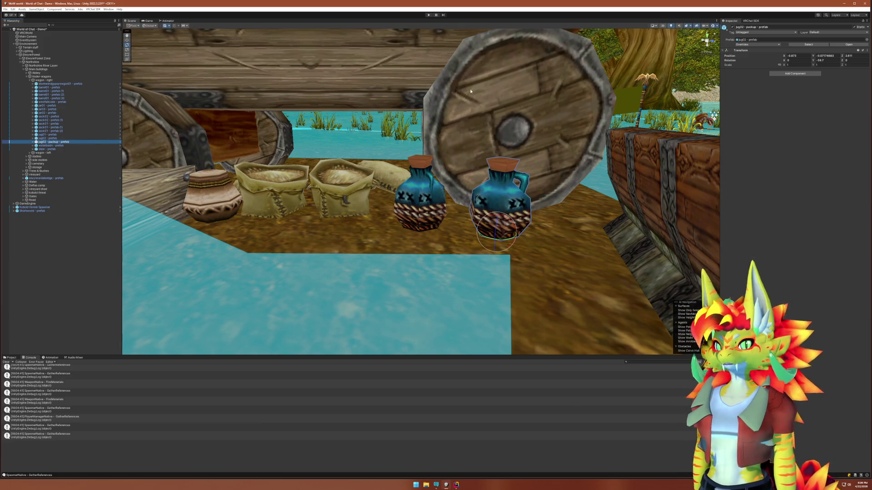
Add a VRC Pickup component to the jug and set its Rigidbody Drag to 5
left_click(795, 73)
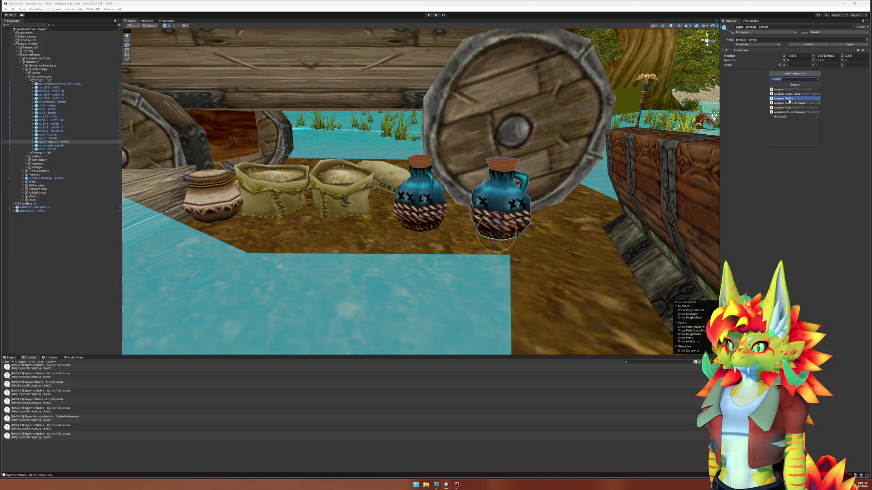
type("pick")
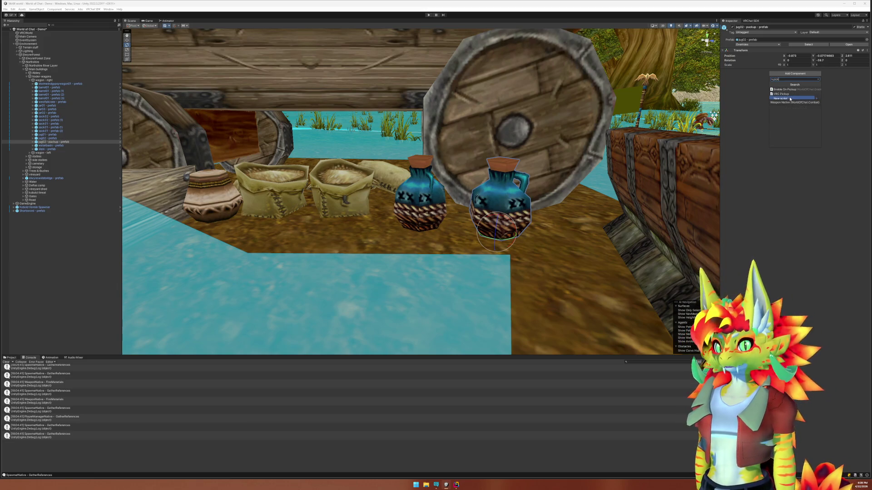
left_click(782, 93)
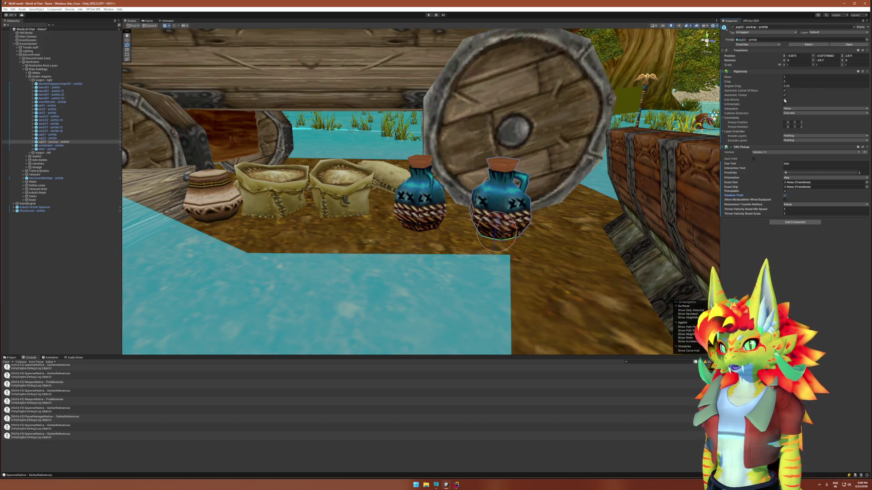
type("5")
key("Return")
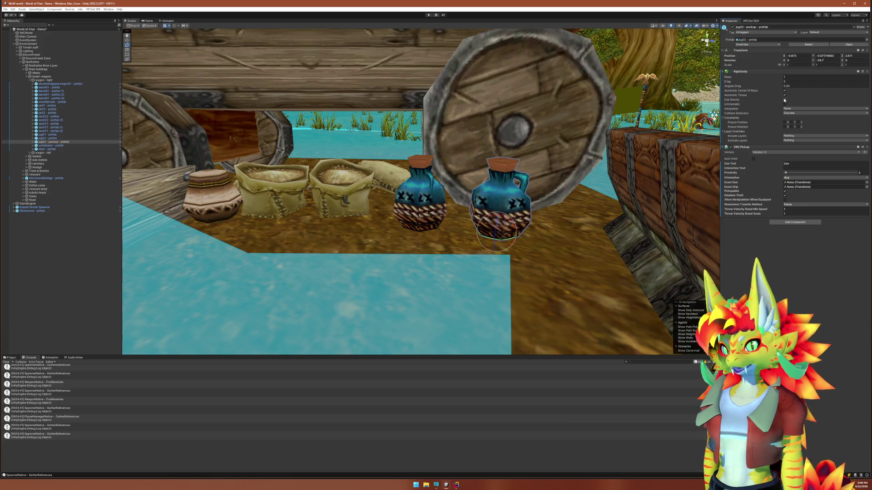
Search components for 'pos' and 'tran' without adding any, comparing against the Shortsword prefab
left_click(775, 223)
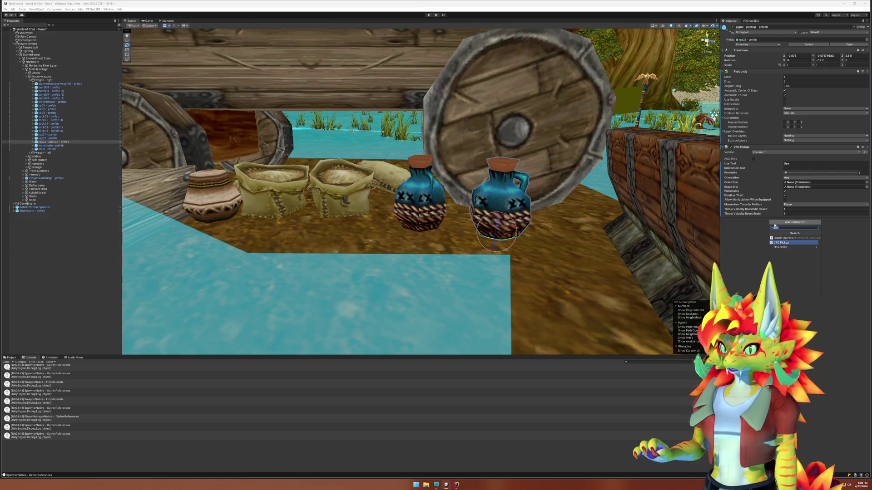
type("pos")
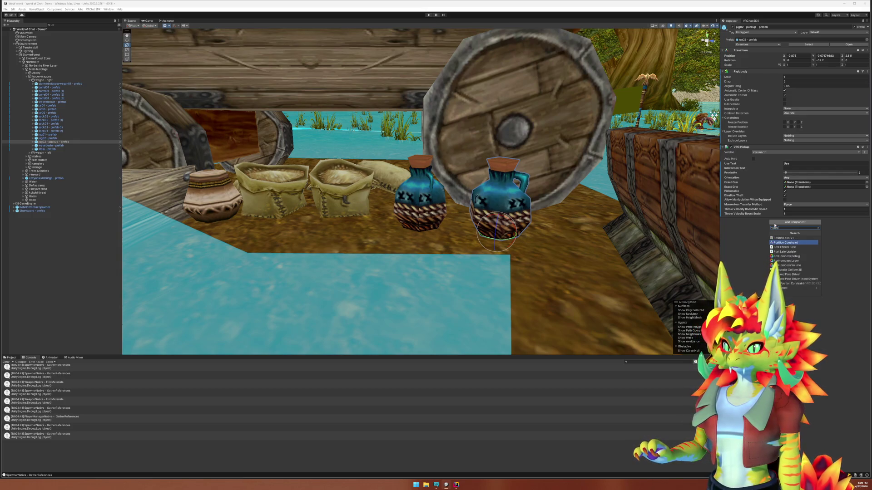
key("BackSpace")
key("BackSpace")
key("BackSpace")
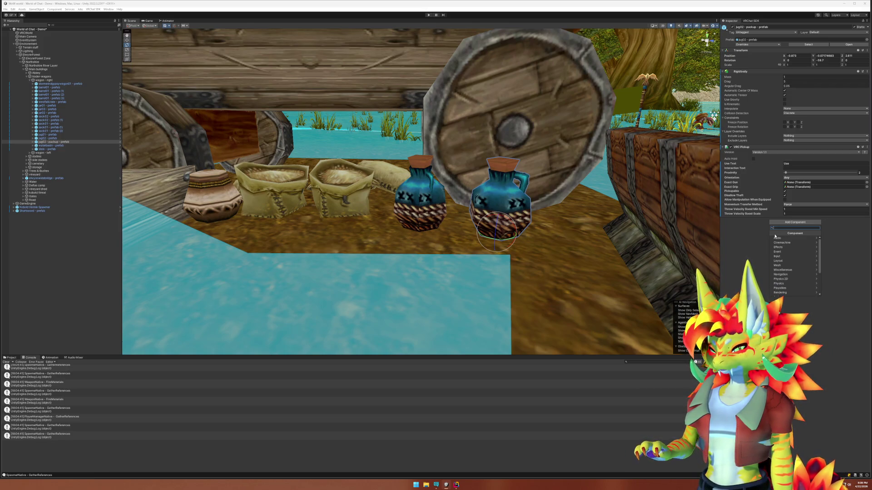
type("tran")
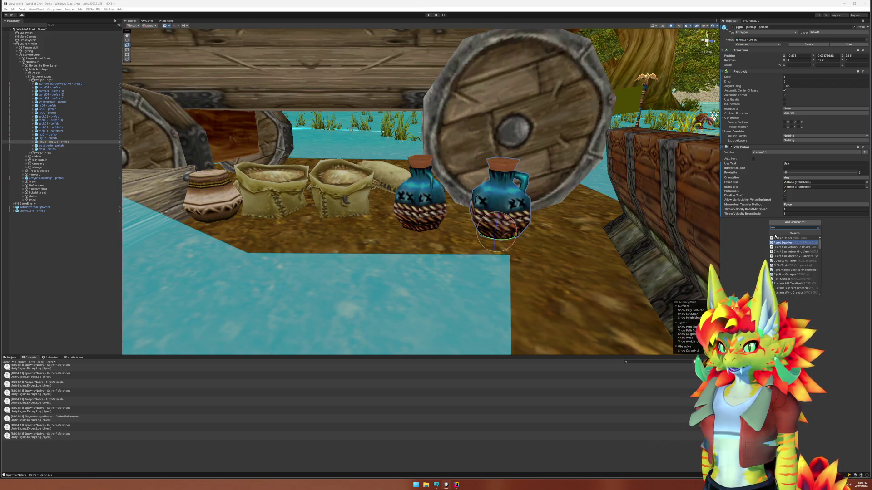
left_click(813, 260)
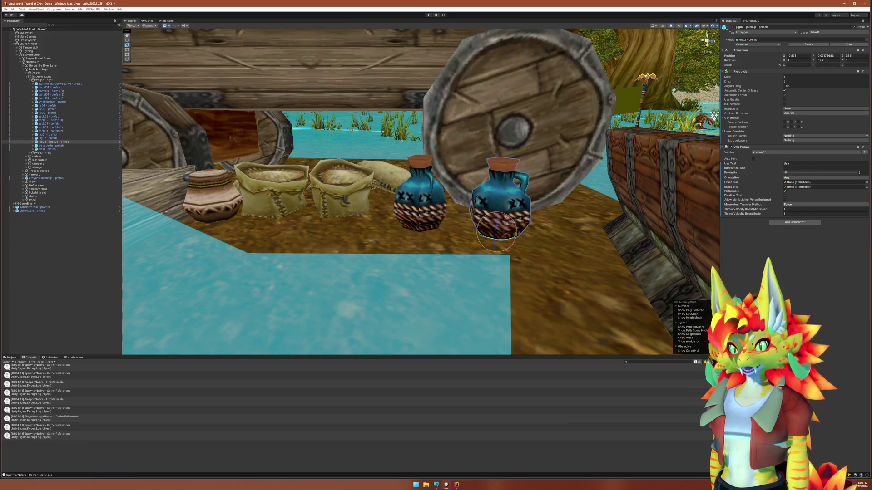
left_click(32, 211)
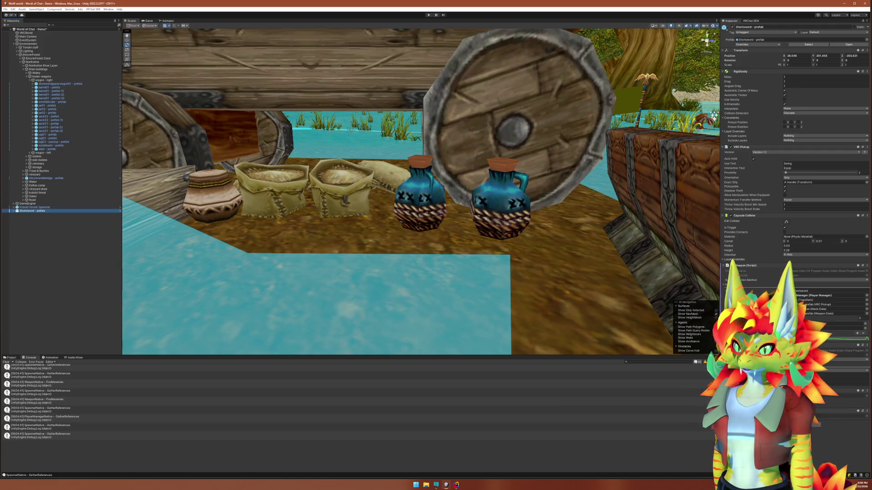
left_click(52, 142)
Add a VRC Object Sync component to the jug pickup prefab
left_click(782, 223)
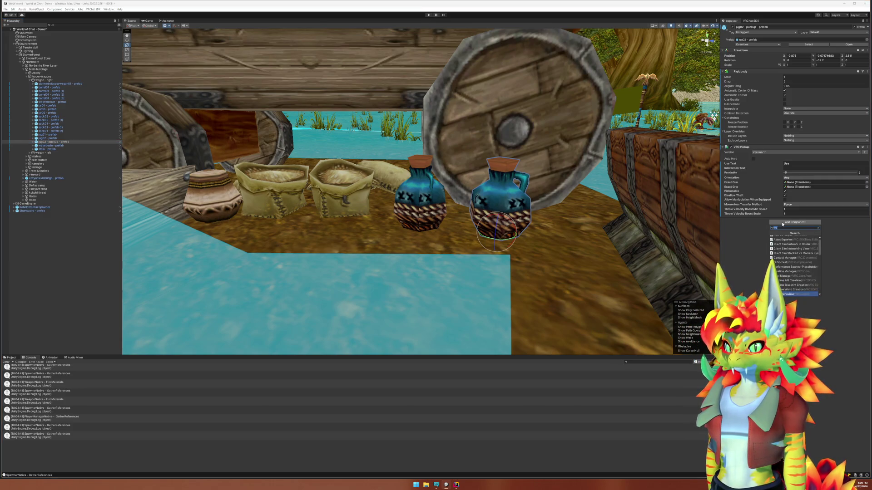
type("vrc")
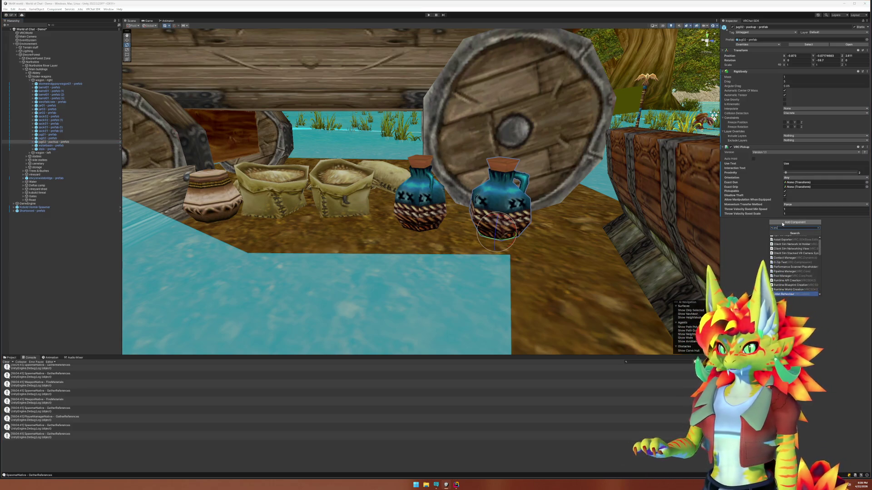
type(" ob")
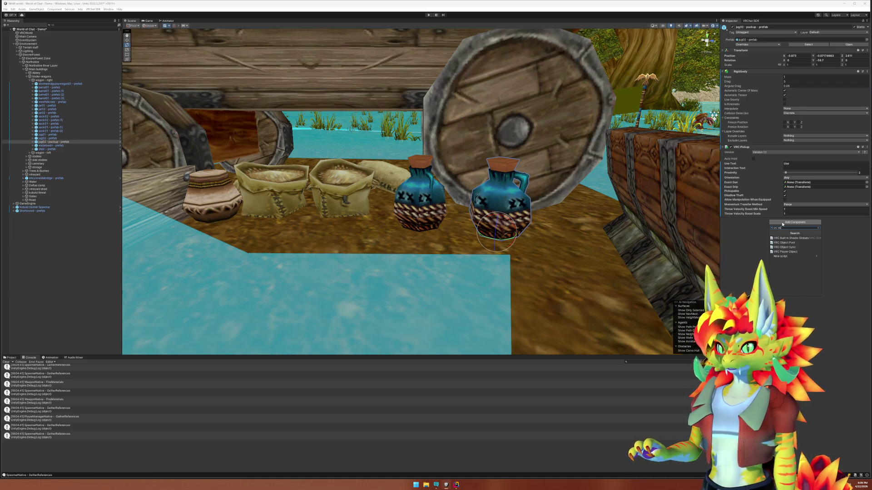
left_click(784, 247)
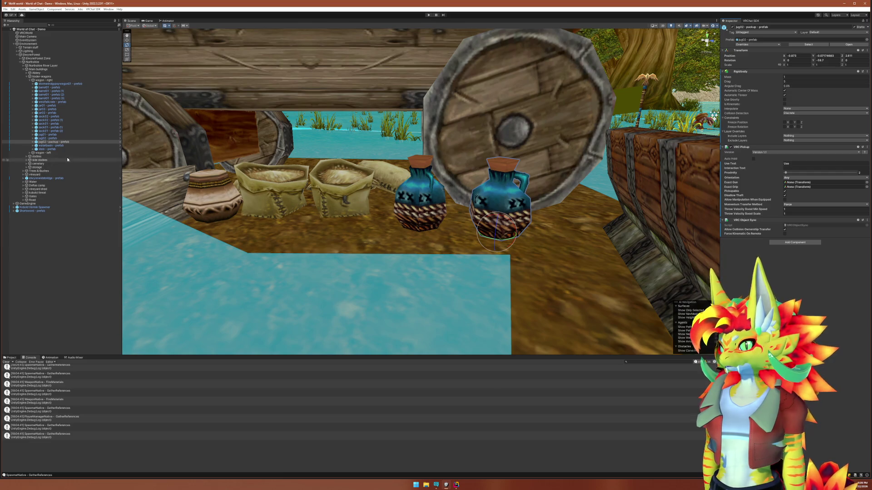
left_click(71, 144)
Review the jug's Rigidbody settings and its child jug02 model object
left_click(69, 142)
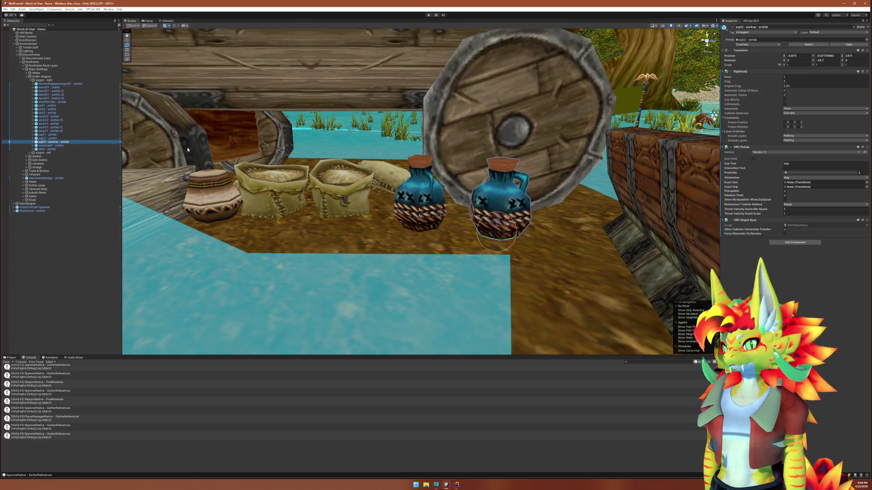
left_click(745, 72)
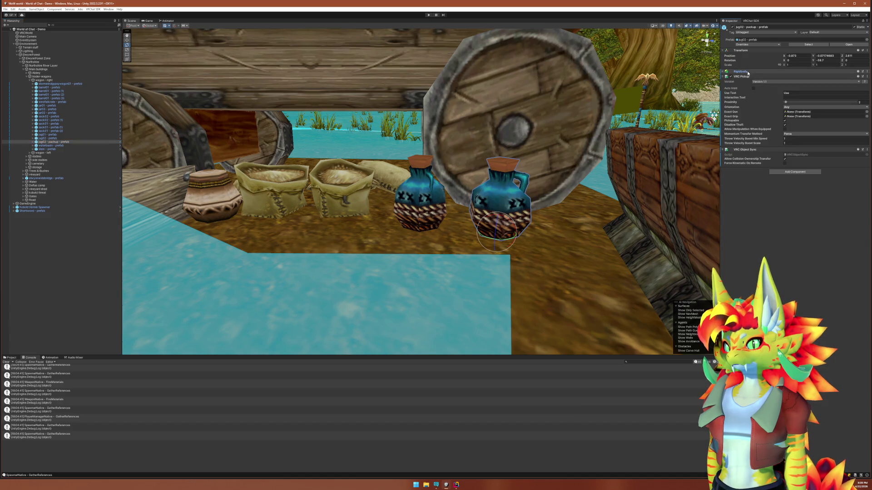
mouse_move(588, 226)
left_mouse_down()
mouse_move(550, 213)
mouse_move(568, 159)
mouse_move(581, 213)
mouse_move(600, 204)
left_mouse_up()
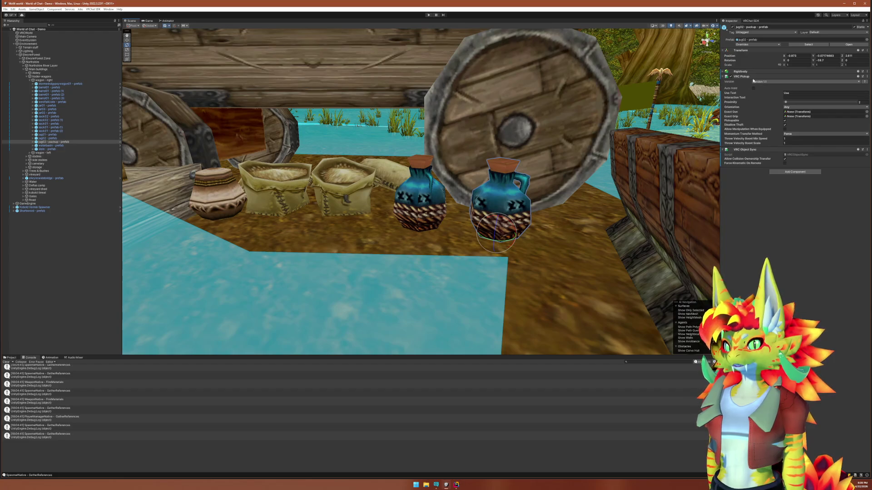
left_click(723, 72)
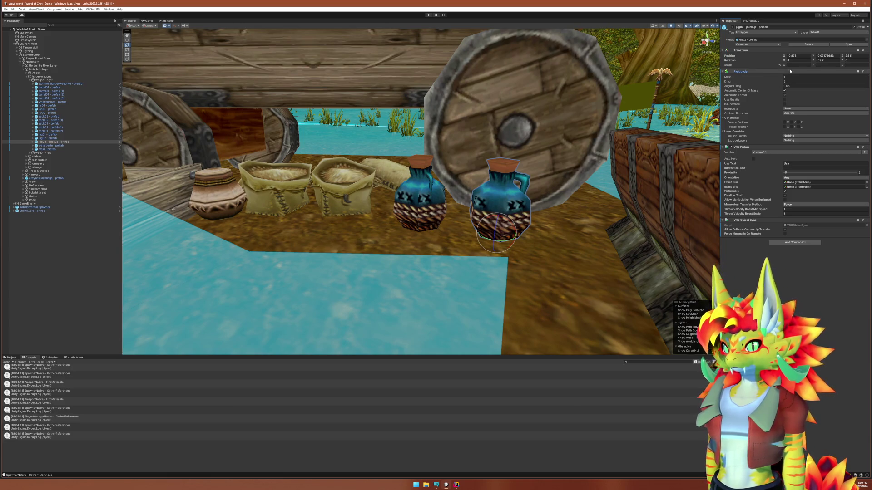
left_click(33, 141)
left_click(45, 146)
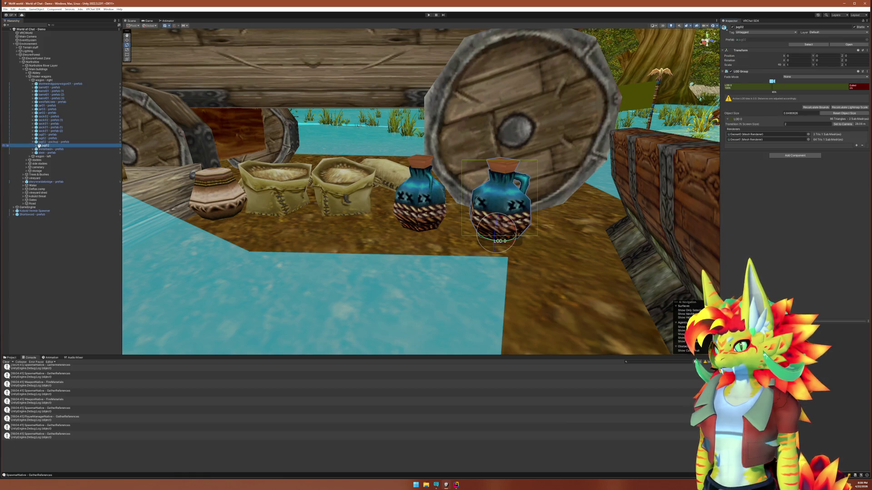
left_click(50, 141)
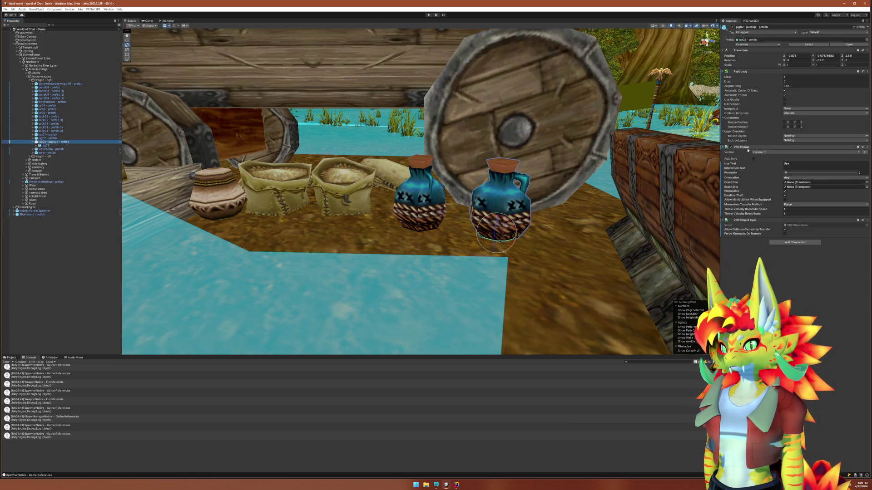
Clear the VRC Pickup's 'Use' text so the Use Text field is empty
left_click(800, 164)
key("BackSpace")
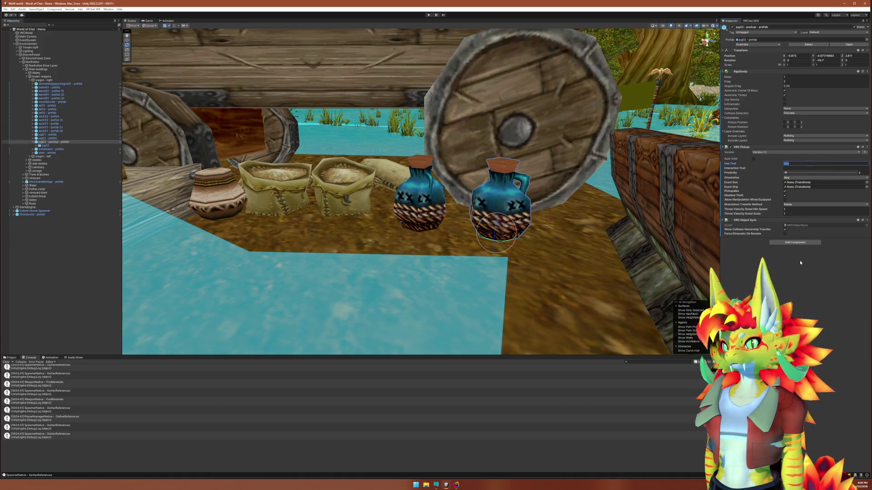
left_click(791, 254)
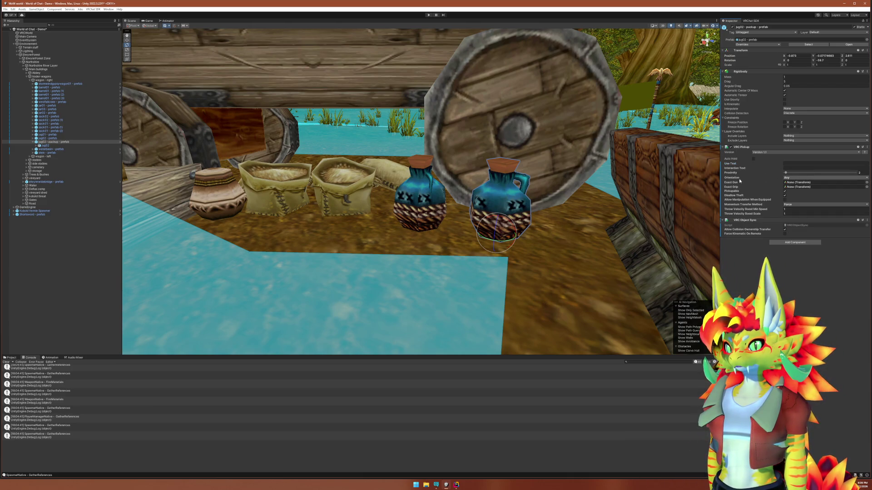
Compare with the Shortsword prefab's child objects, then reselect the jug pickup prefab
left_click(26, 215)
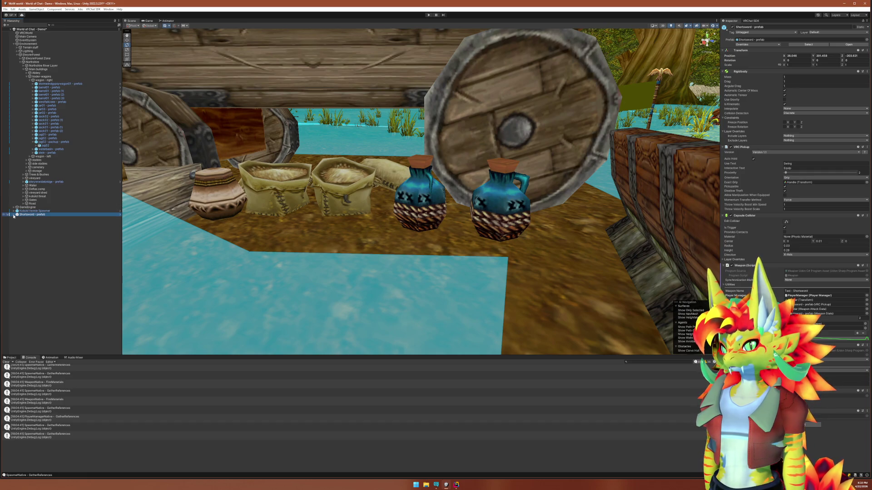
left_click(13, 215)
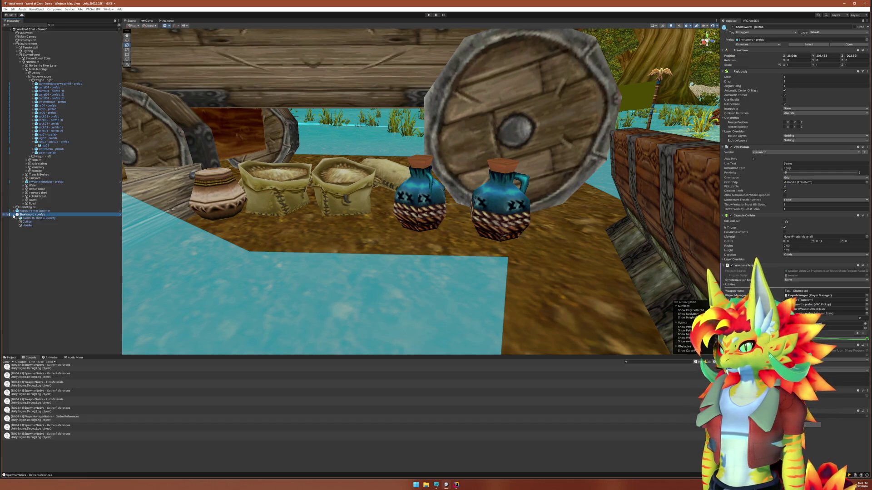
left_click(14, 215)
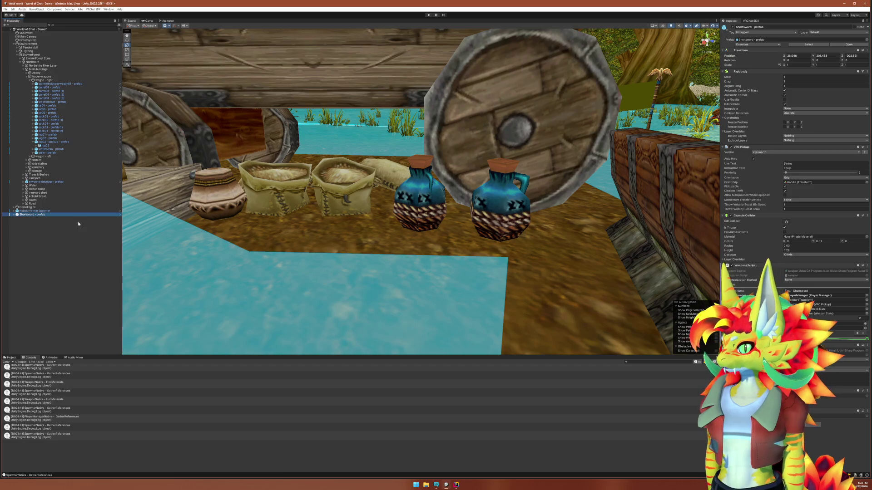
left_click(66, 142)
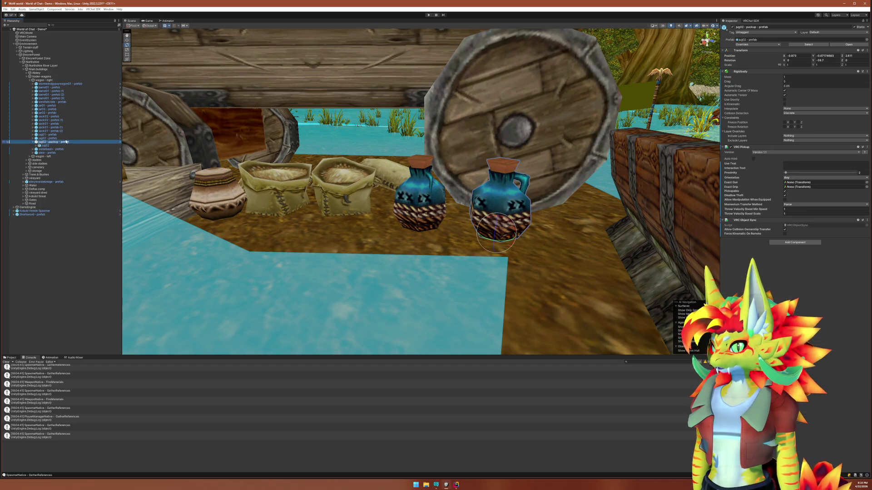
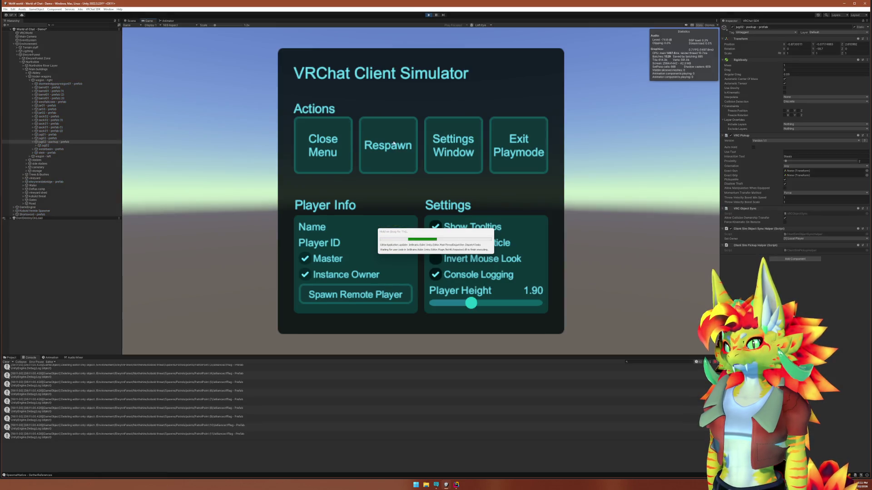
Close the simulator menu and walk the player up close beside the two jugs
left_click(336, 155)
key("w")
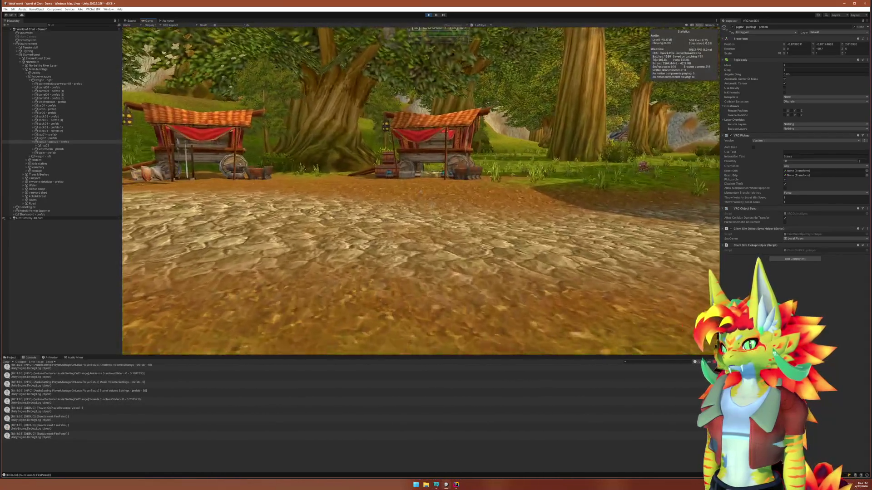
key("w")
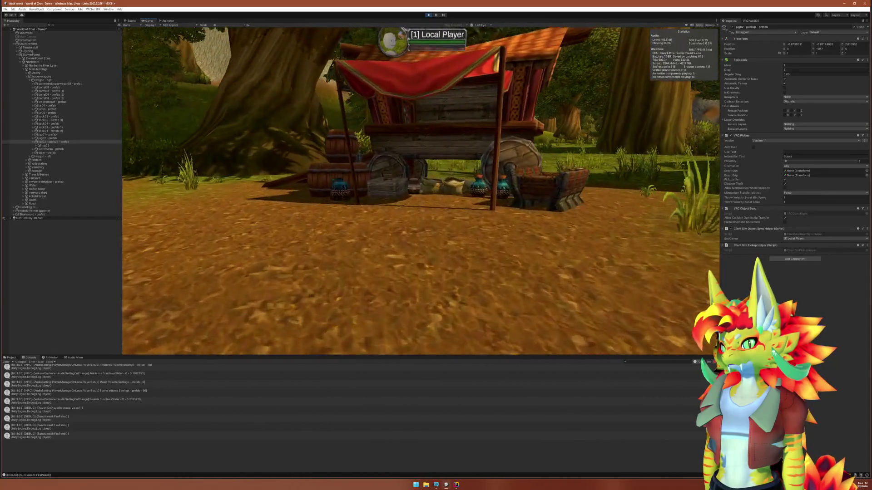
key("w")
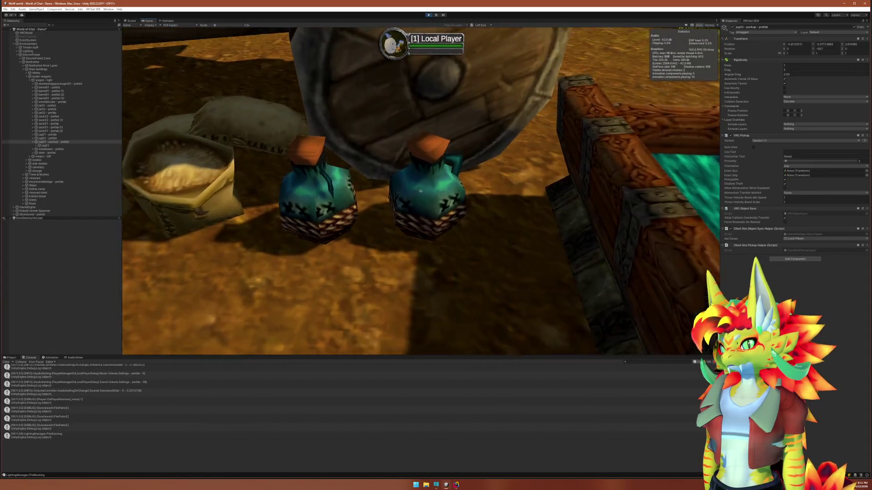
key("w")
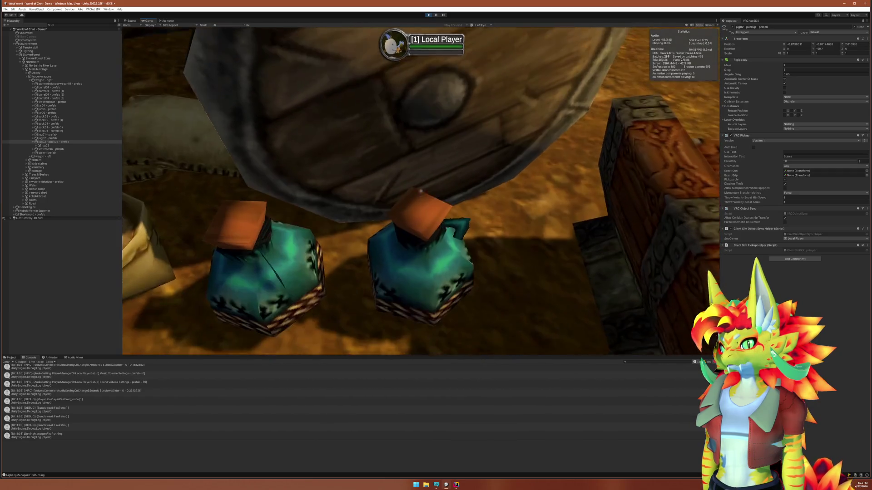
key("s")
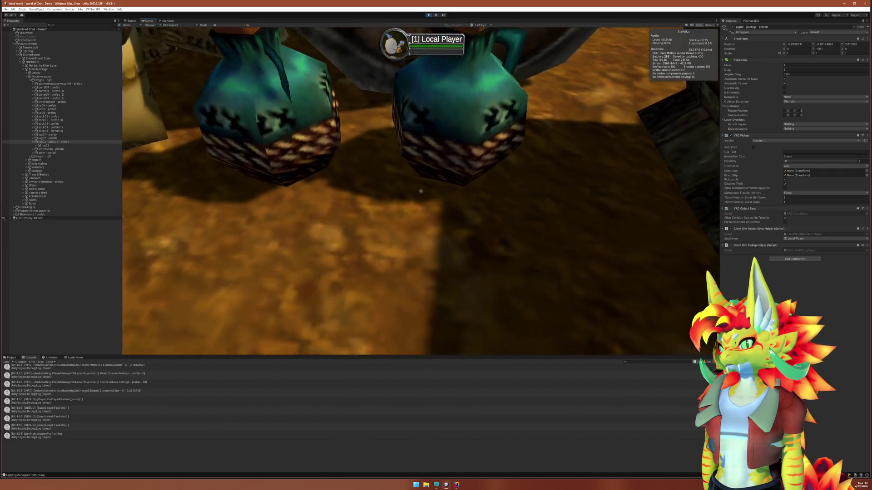
key("w")
key("s")
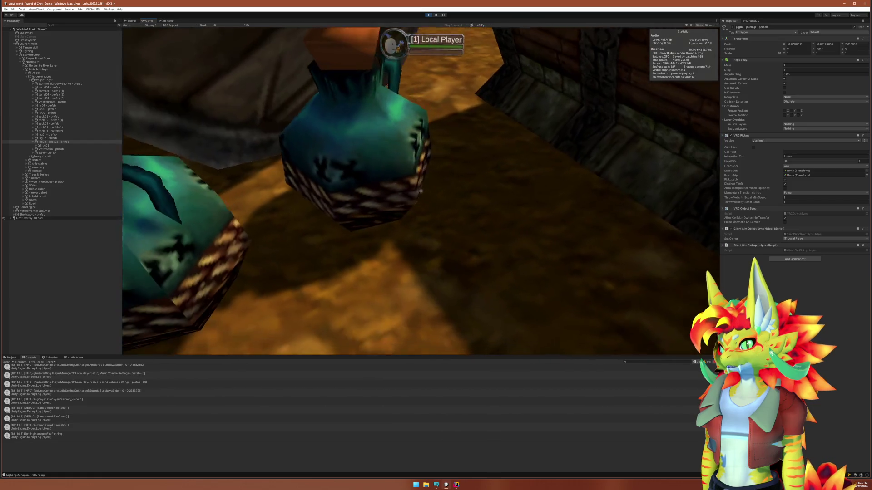
key("w")
key("s")
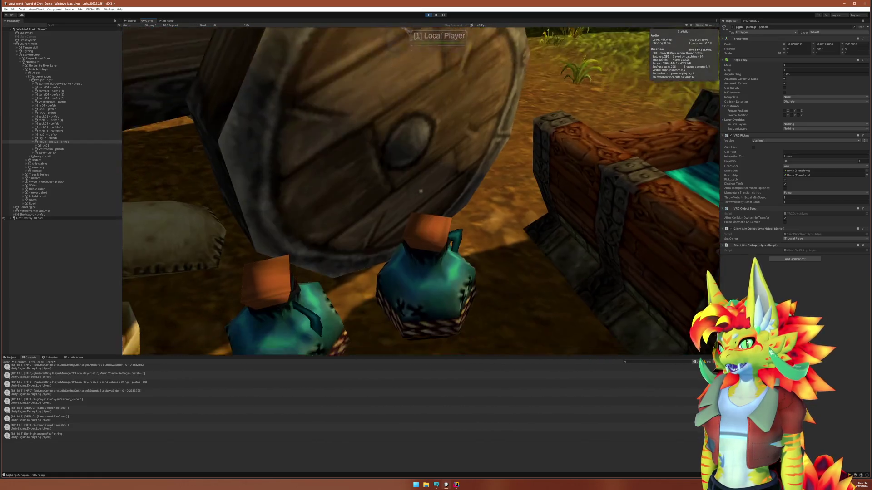
key("w")
Return to the editor, select jug02 in the Hierarchy, and stop the Play-mode test
key("super")
left_click(62, 142)
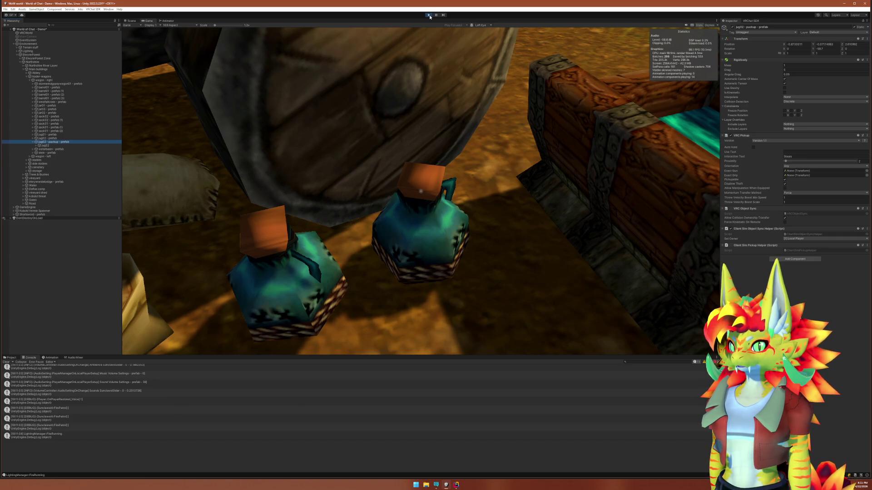
left_click(429, 16)
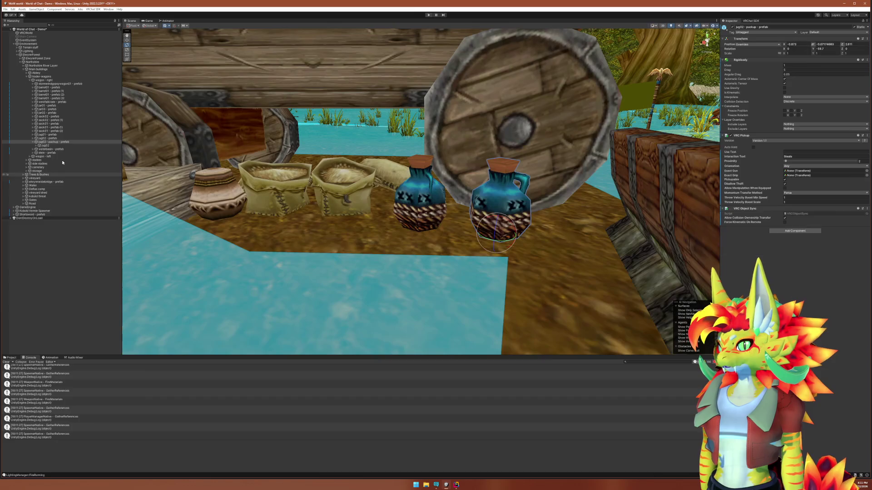
Inspect the Shortsword's Rigidbody settings, then reselect the jug02 pickup
left_click(38, 214)
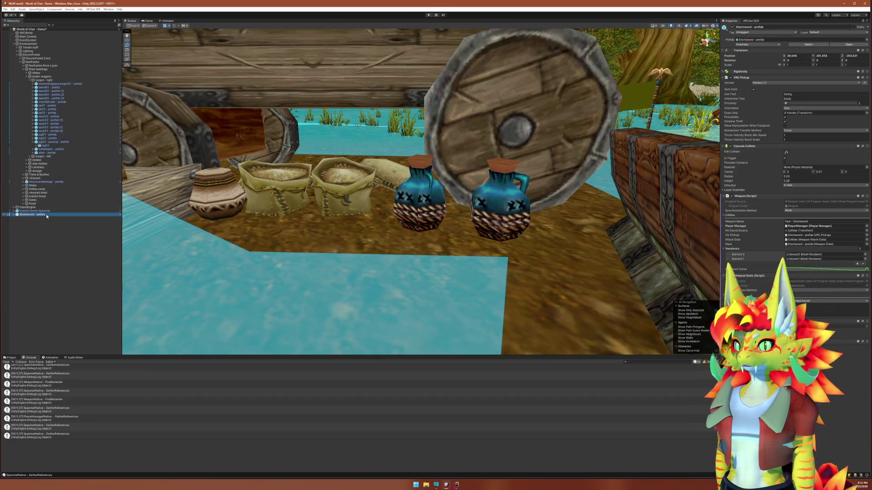
left_click(744, 72)
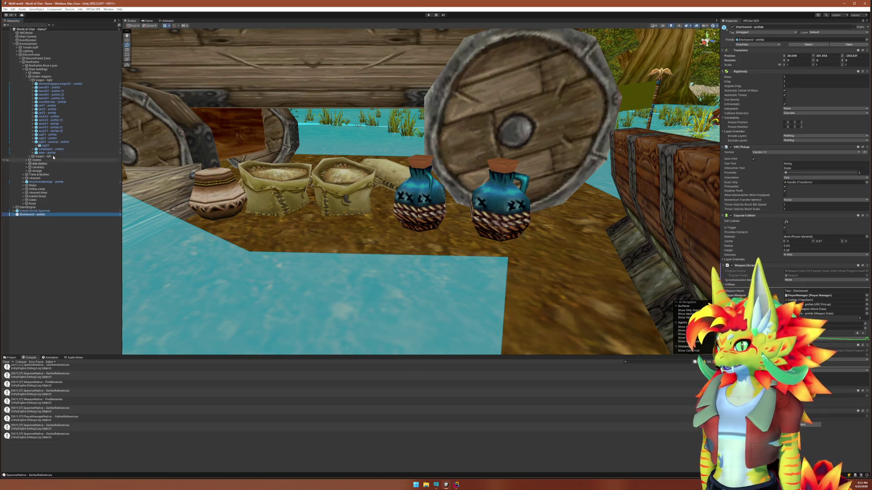
left_click(59, 143)
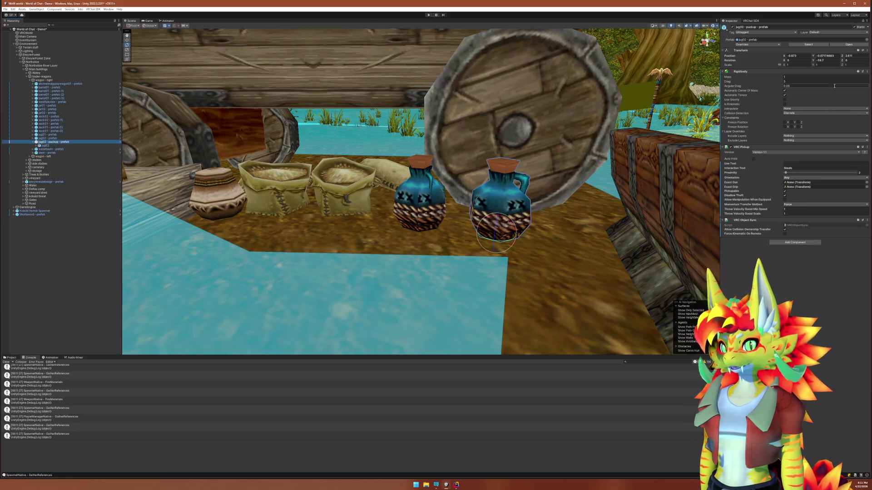
Play-test the world, walking to the sword in the trough, then return to the editor
left_click(428, 15)
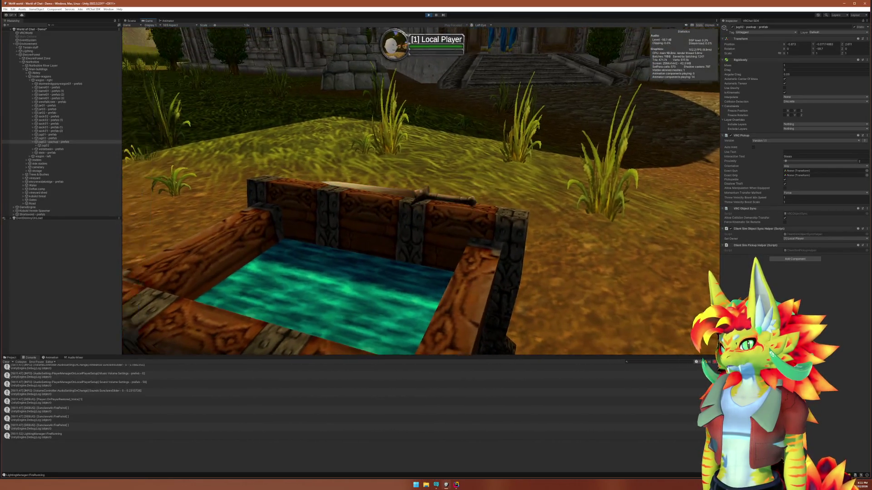
key("w")
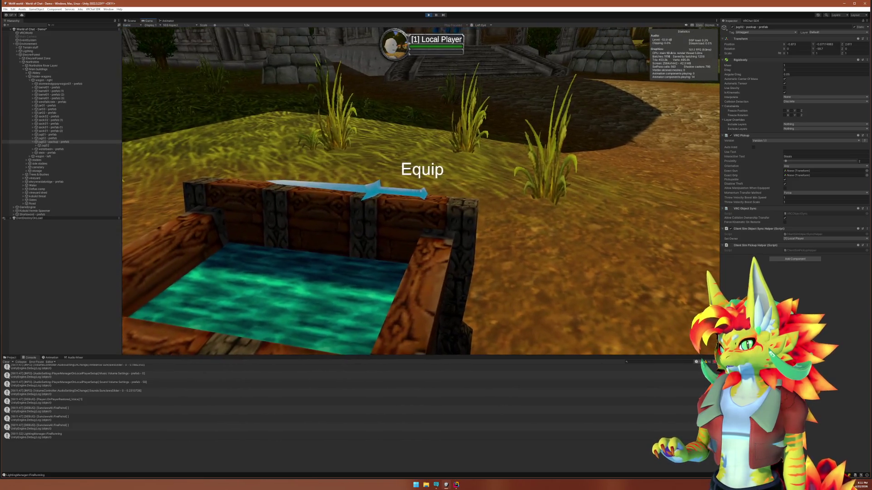
key("super")
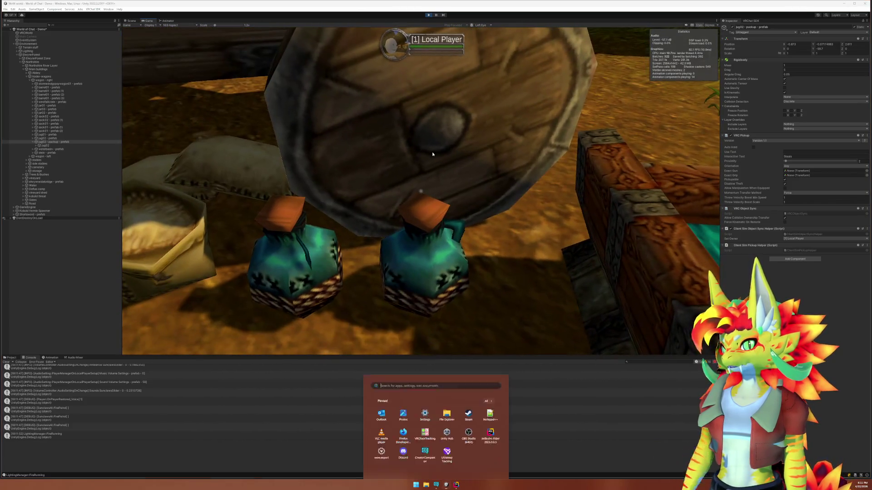
left_click(431, 17)
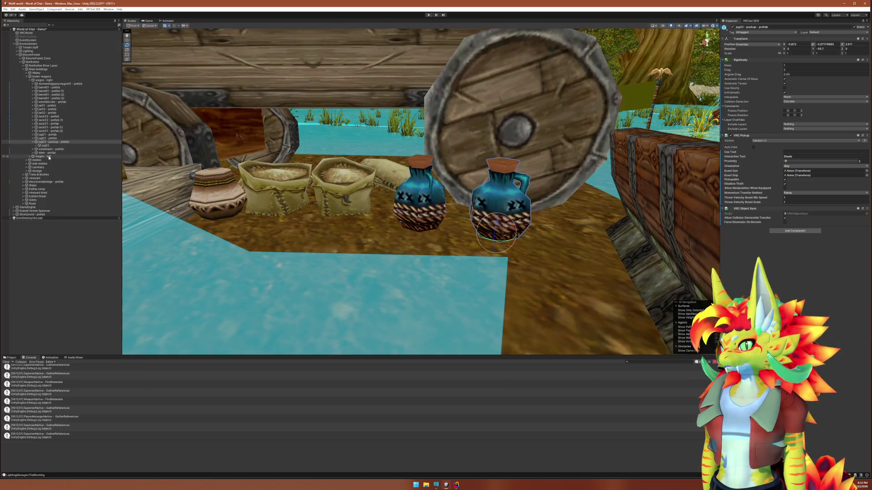
Frame the Scene view on the Shortsword, then on jug02 beneath the wagon wheel
left_click(43, 215)
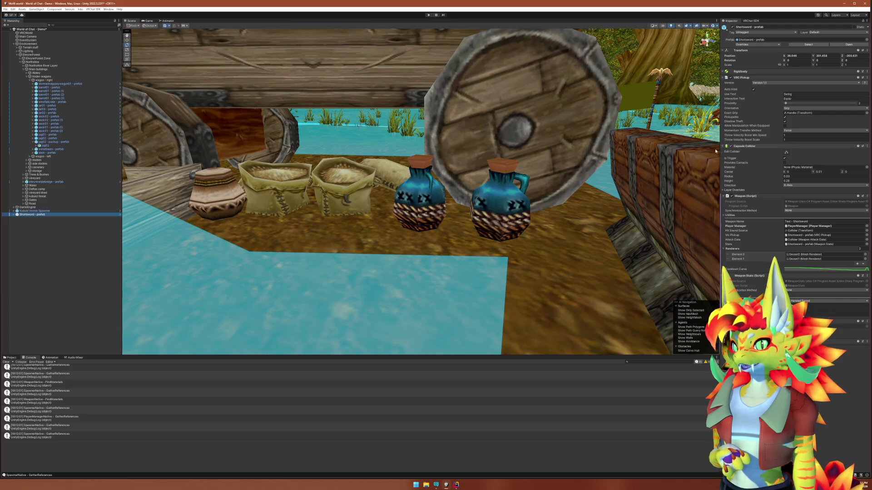
right_click(484, 185)
key("w")
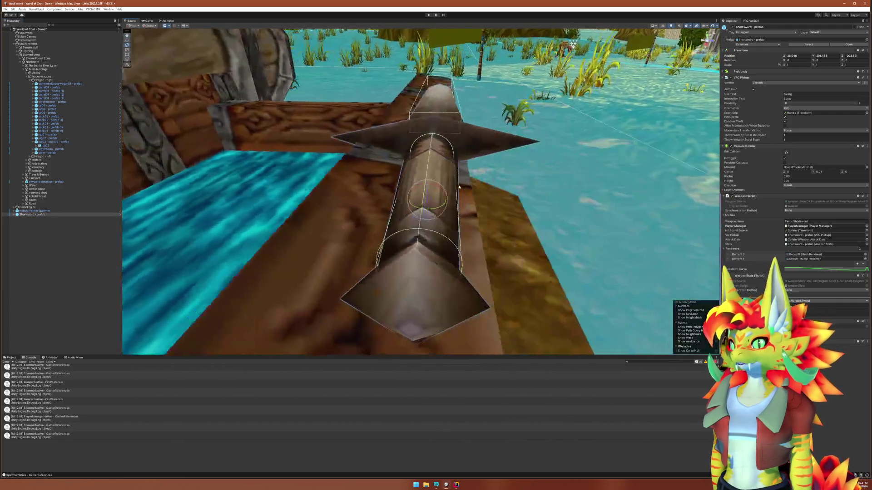
mouse_move(459, 186)
left_mouse_down()
mouse_move(453, 193)
mouse_move(495, 186)
left_mouse_up()
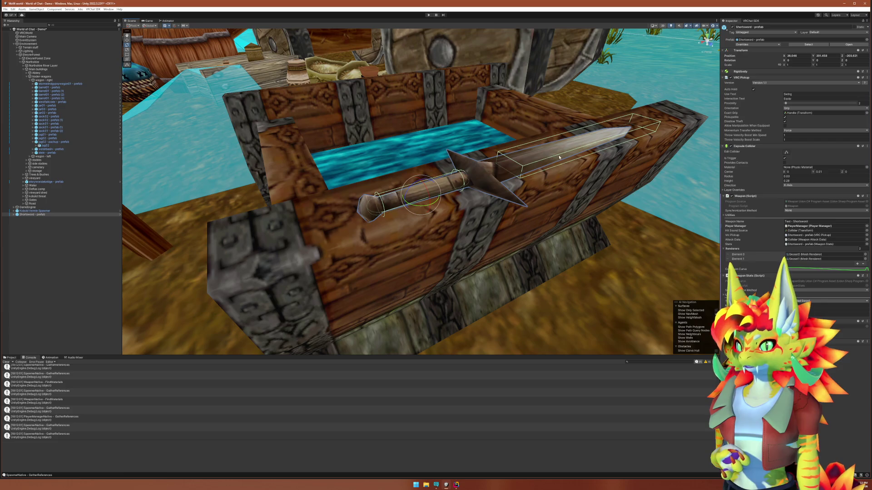
key("f")
double_click(54, 142)
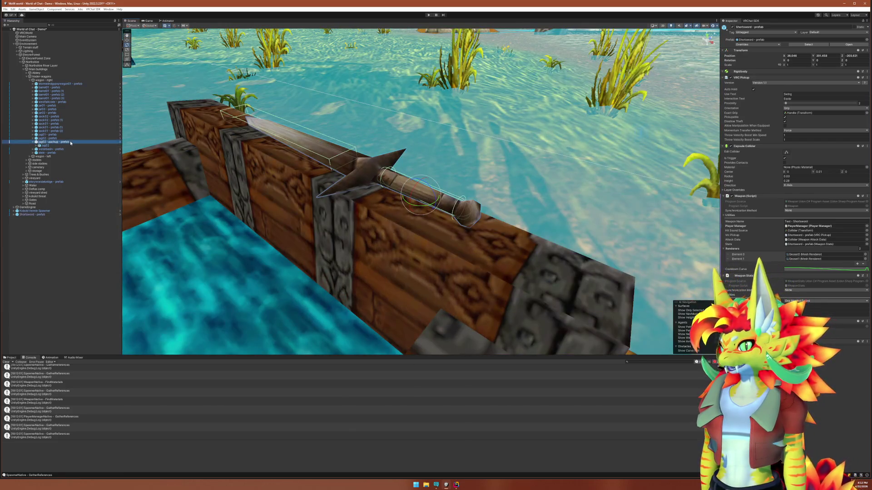
left_click_drag(168, 159, 218, 136)
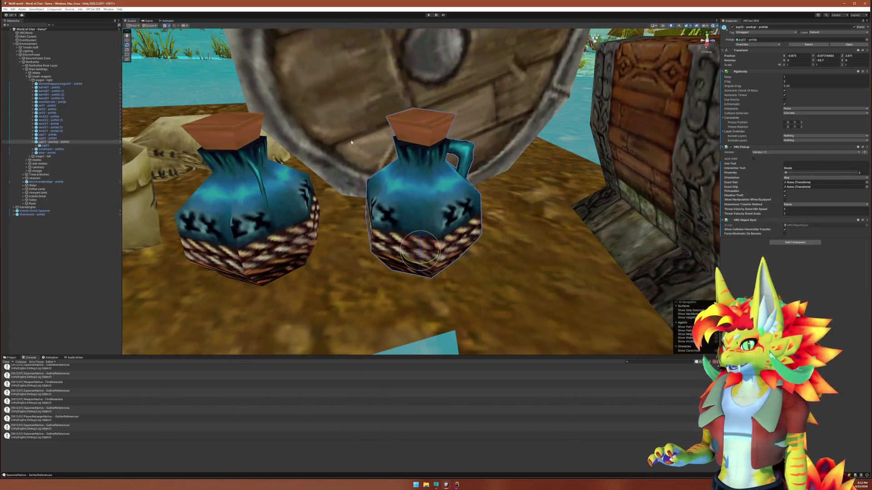
Add a Sphere Collider component to the jug02 pickup
left_click(777, 242)
type("vrc ob")
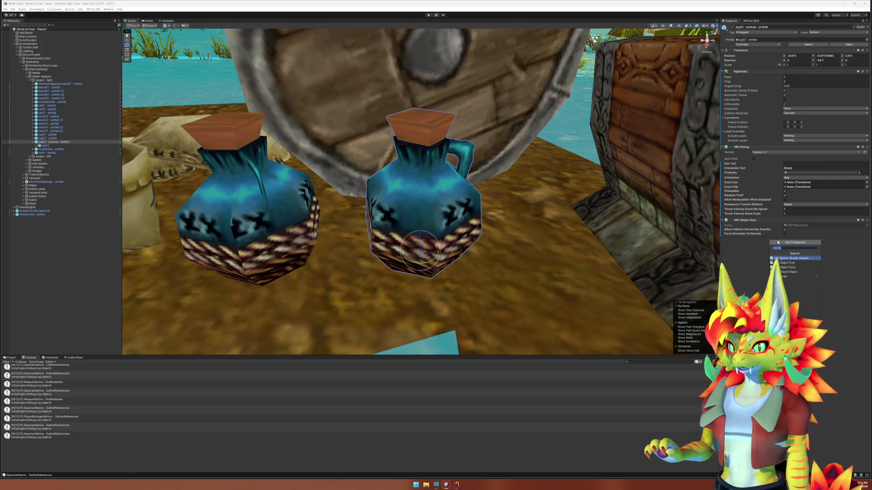
type("sphere")
key("Return")
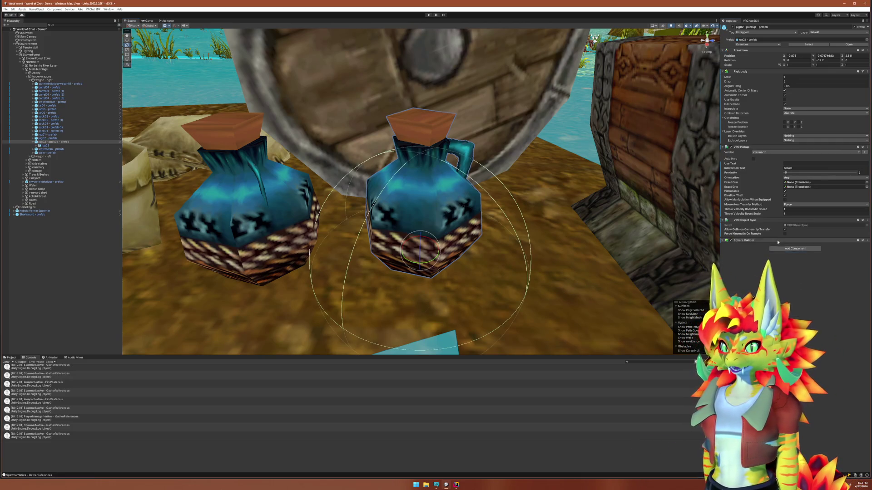
mouse_move(563, 218)
left_mouse_down()
mouse_move(591, 209)
mouse_move(571, 212)
left_mouse_up()
Set the collider Center Y to 0.33 and Radius to 0.32, keeping Force momentum transfer
left_click(818, 266)
type("0.36")
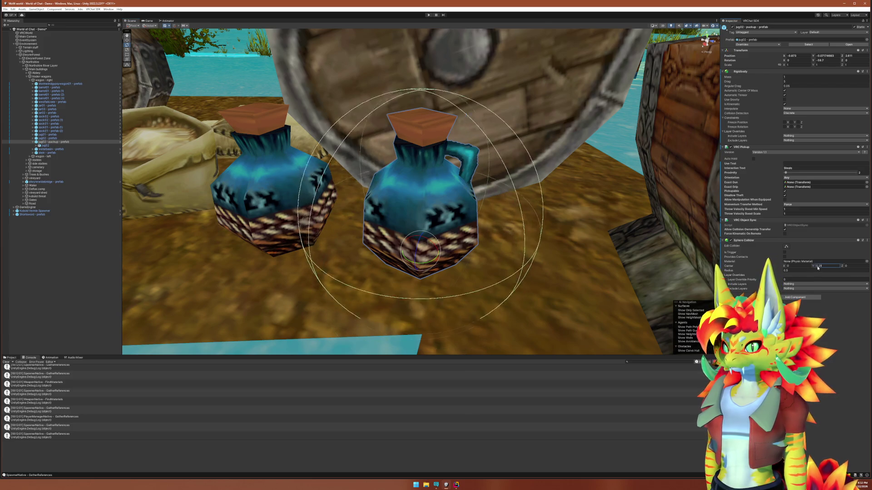
key("BackSpace")
type("33")
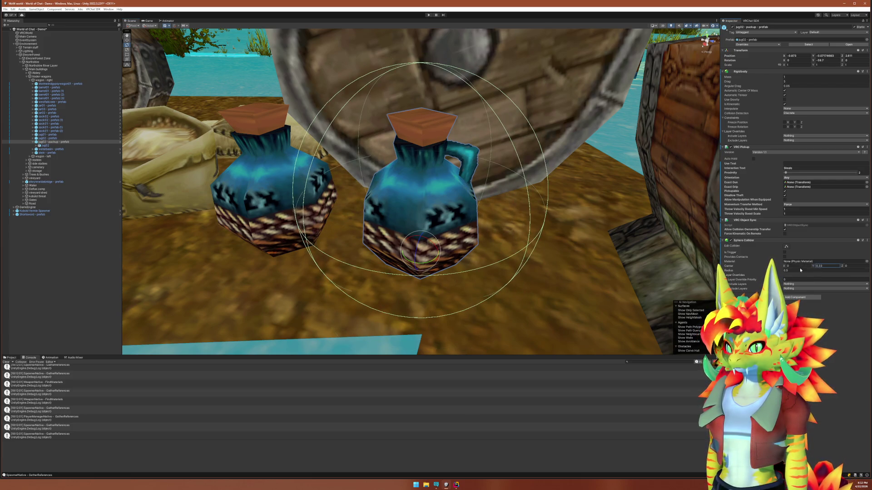
left_click_drag(782, 271, 777, 272)
mouse_move(591, 227)
left_mouse_down()
mouse_move(646, 238)
mouse_move(623, 235)
left_mouse_up()
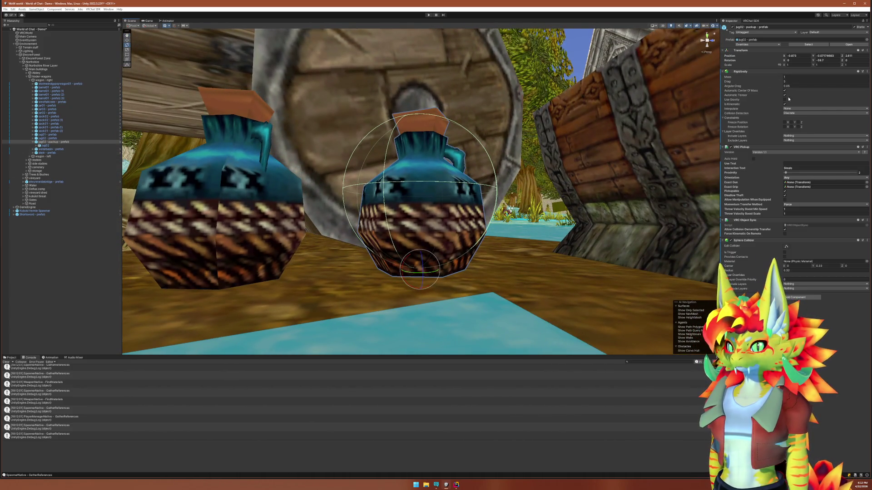
left_click(789, 205)
left_click(736, 280)
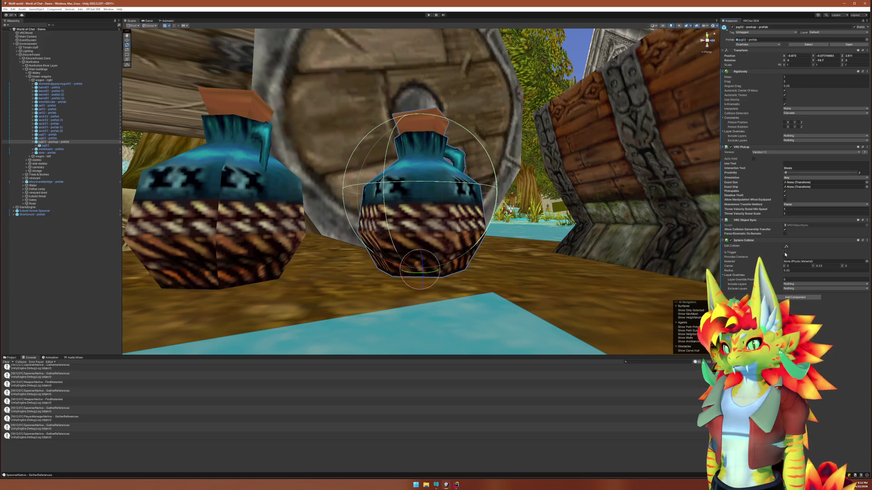
Enter Play mode, close the simulator menu, and walk up to the jugs by the wagon
key("ctrl+p")
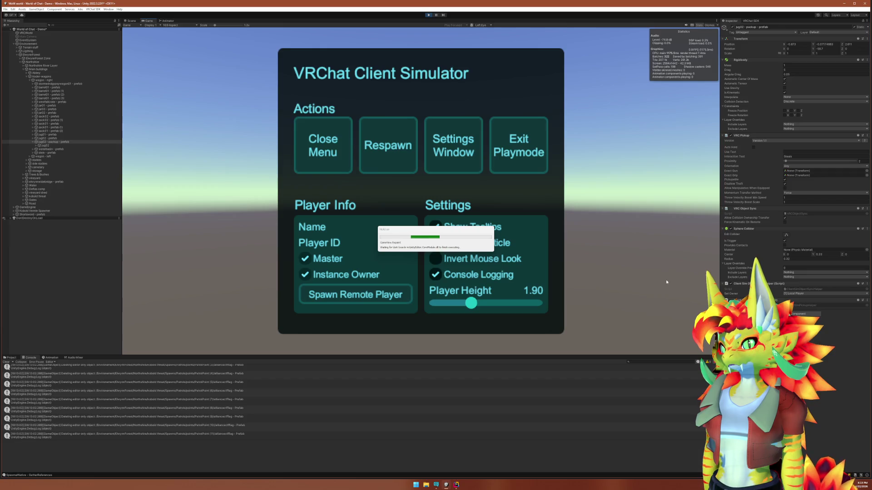
left_click(323, 166)
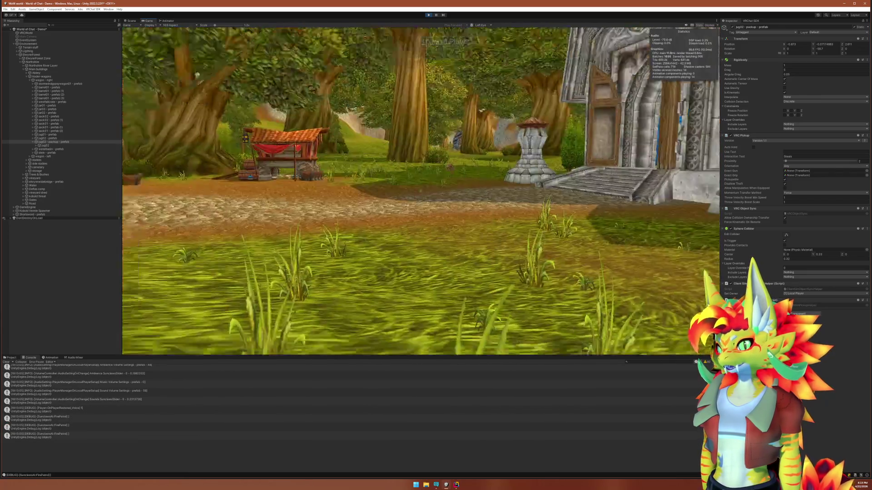
key("w")
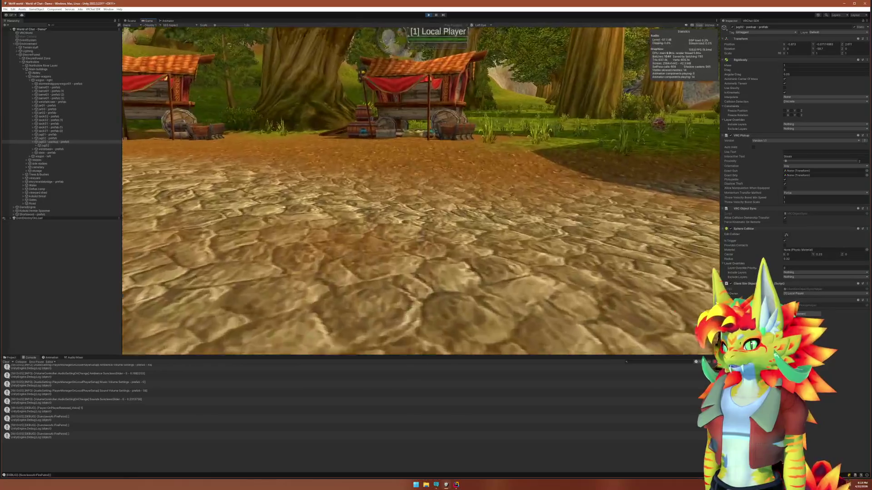
key("w")
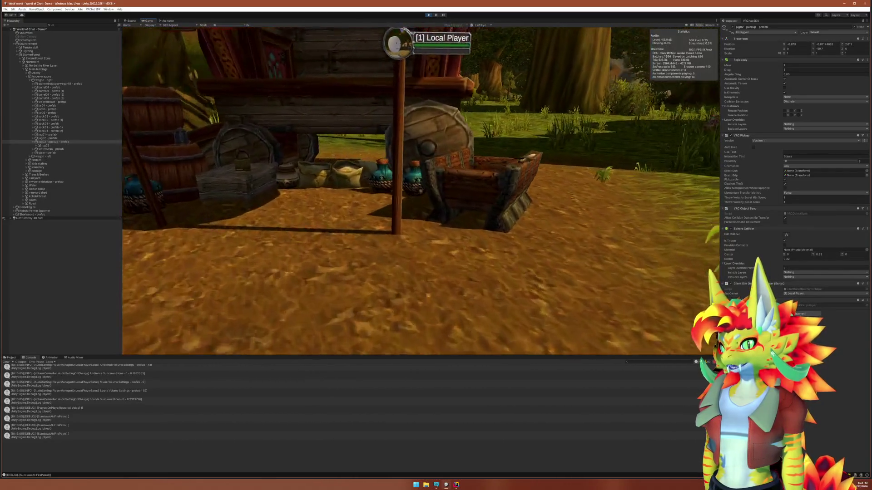
key("w")
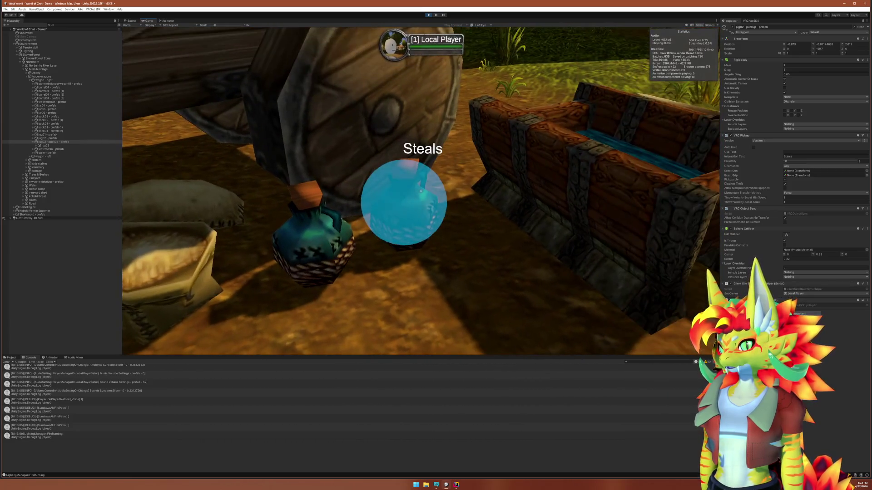
Pick up and drop jug02 several times, then stop Play mode
left_click(421, 191)
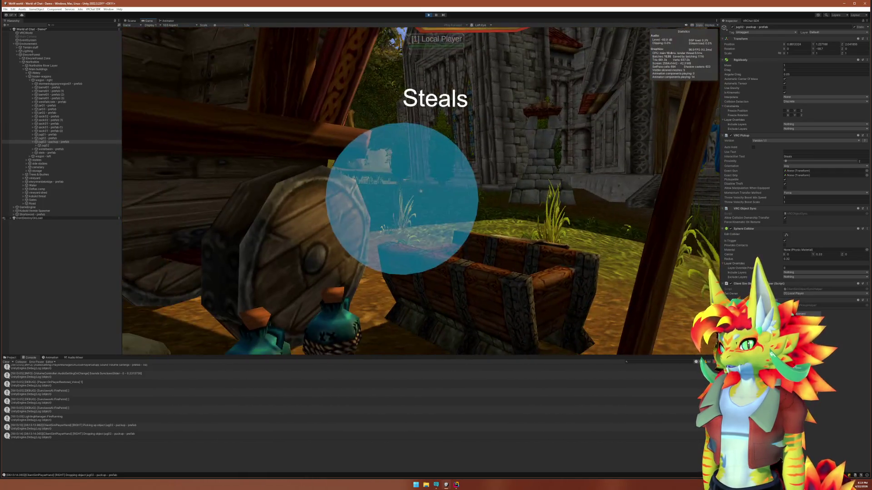
left_click(421, 191)
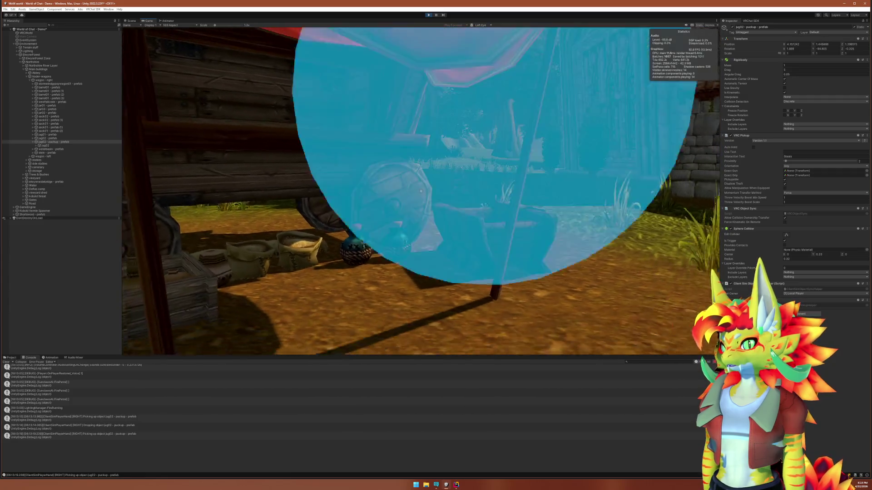
left_click(421, 191)
left_click(421, 191)
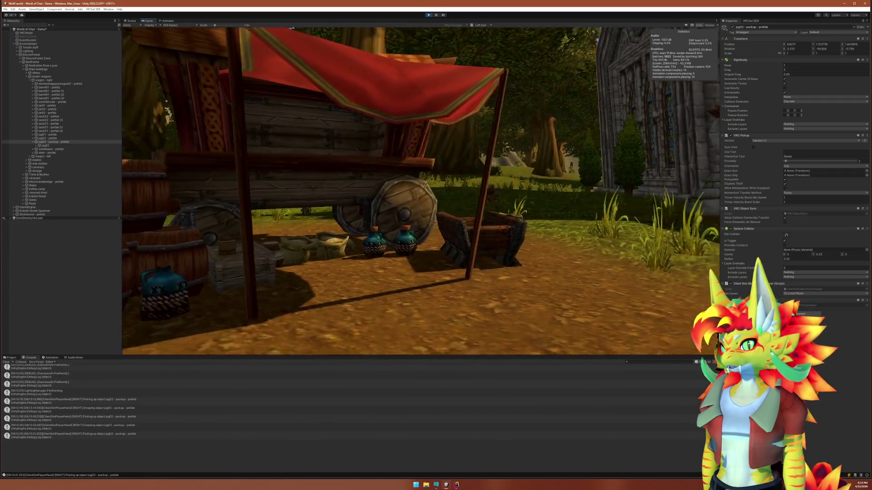
left_click(421, 191)
key("super")
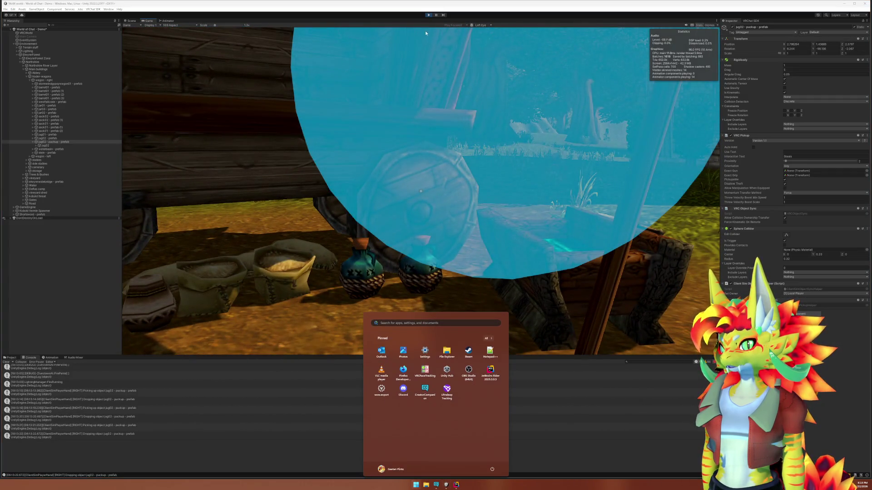
key("Escape")
key("ctrl+p")
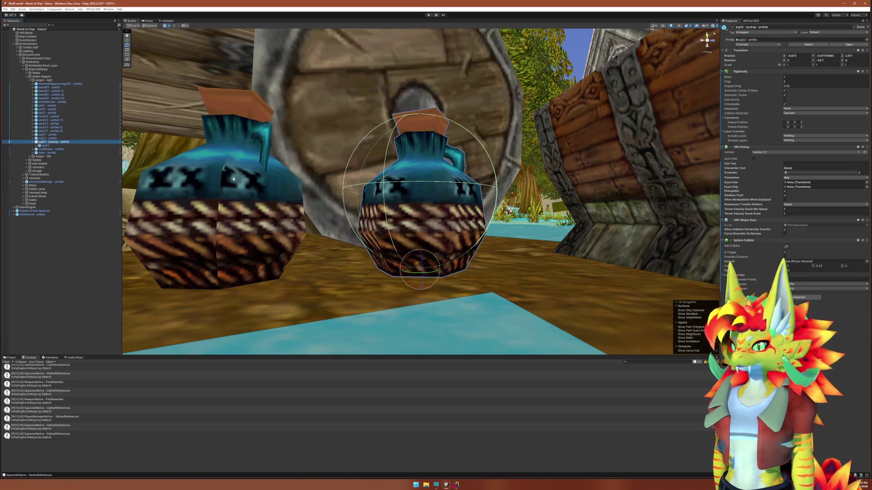
Switch between the Shortsword and jug02 pickup prefabs to compare their Inspector components
left_click(42, 215)
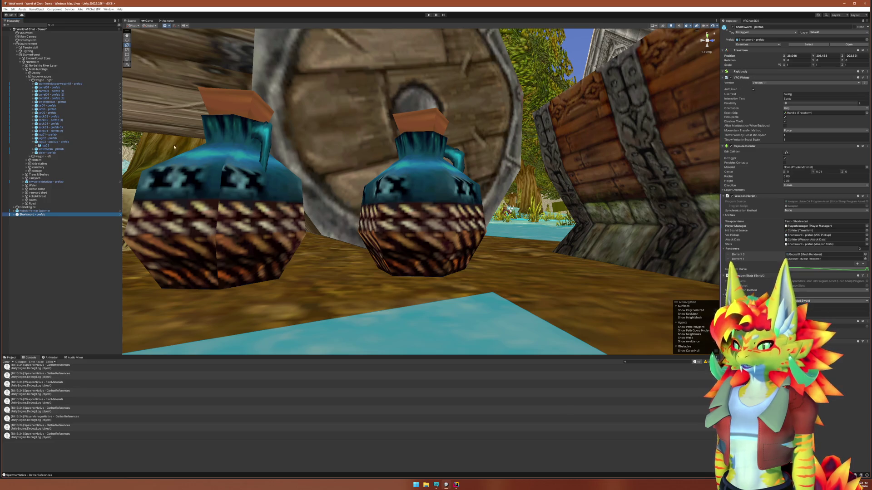
left_click(53, 142)
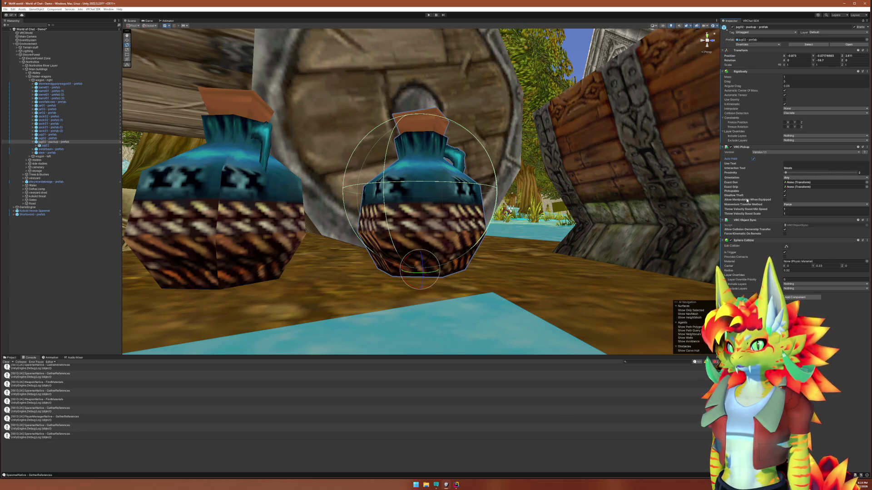
left_click(28, 215)
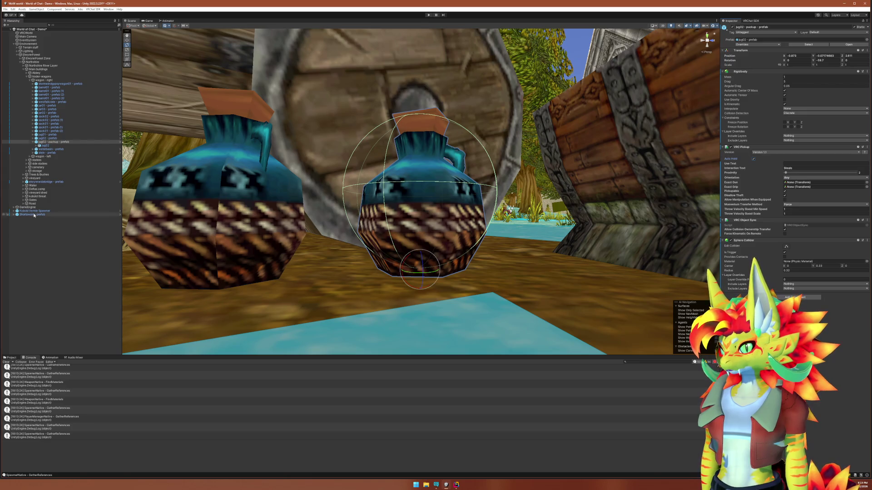
left_click(63, 142)
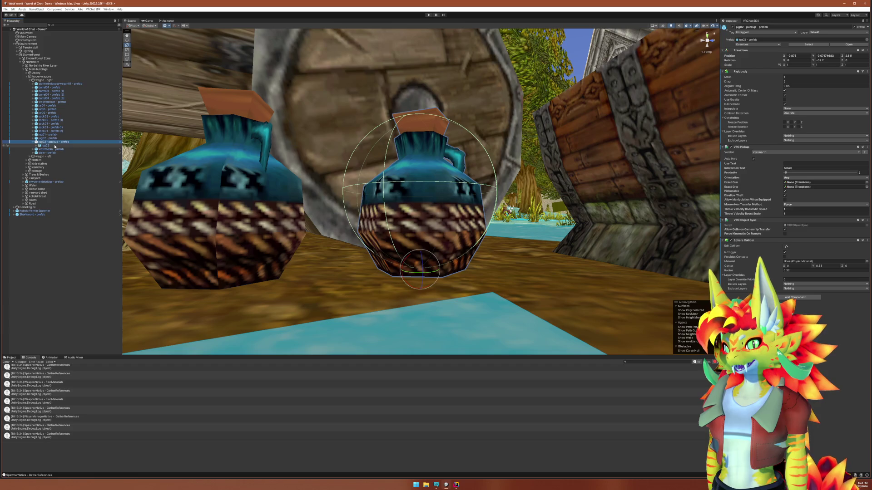
left_click(38, 215)
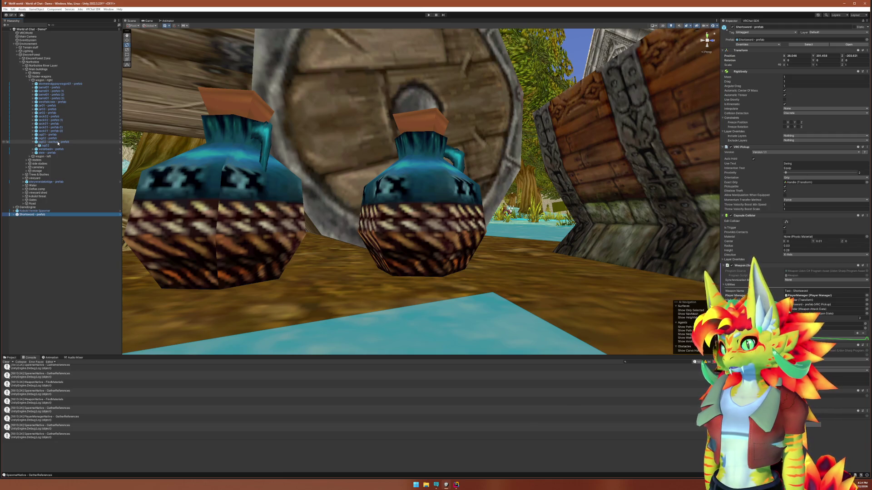
left_click(58, 142)
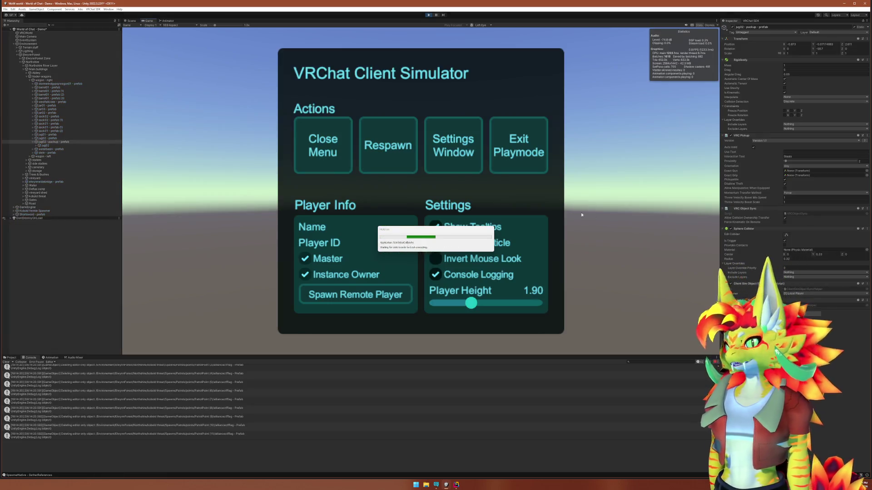
Close the simulator menu, walk to the wagon, pick up jug02 and drop it
left_click(321, 154)
key("w")
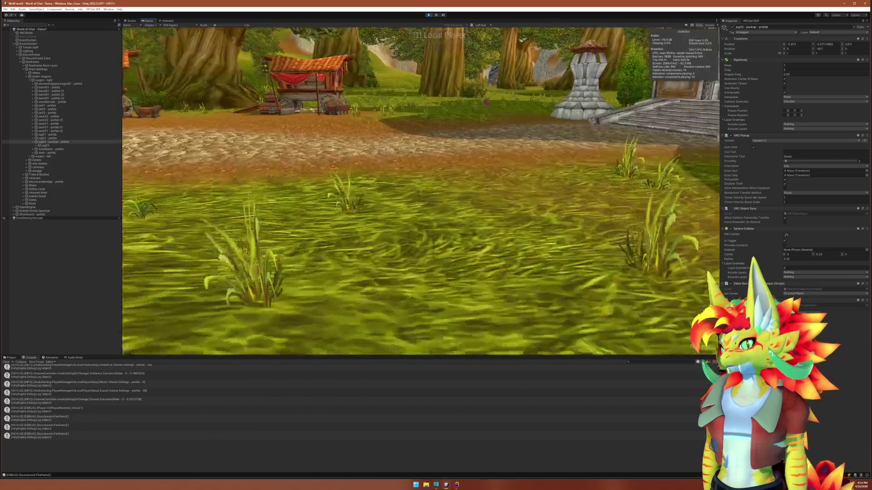
key("w")
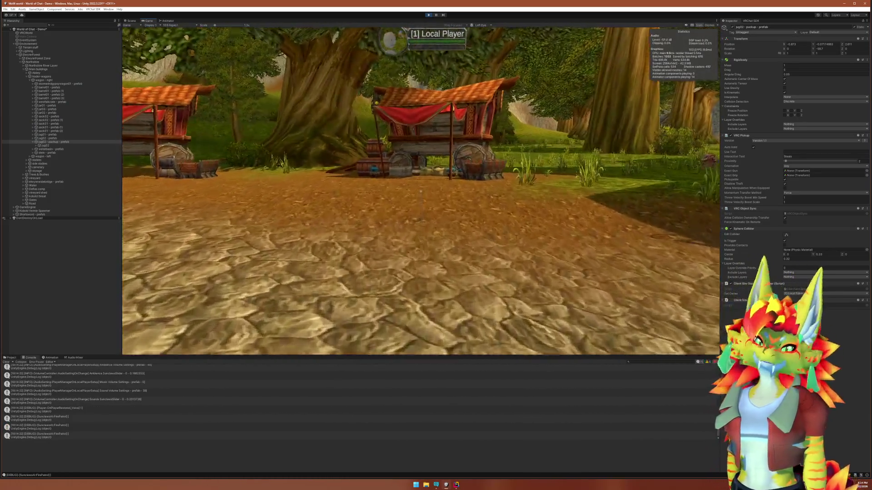
key("w")
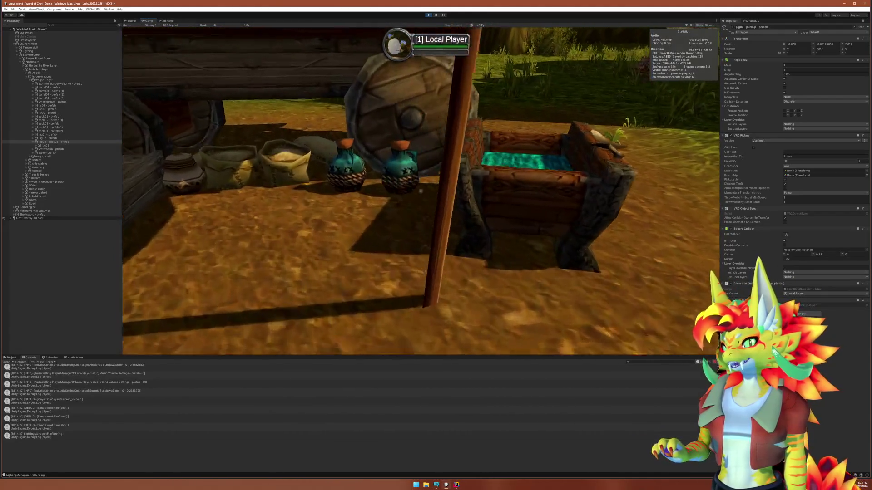
left_click(421, 191)
key("s")
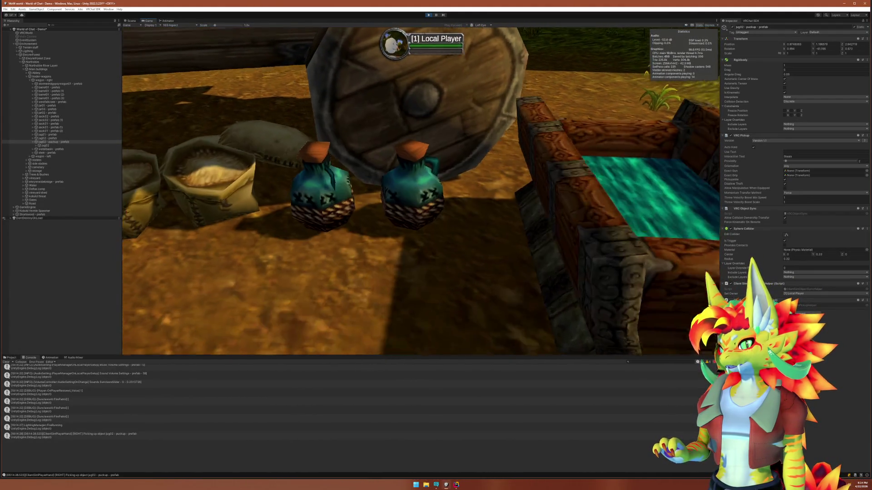
right_click(422, 191)
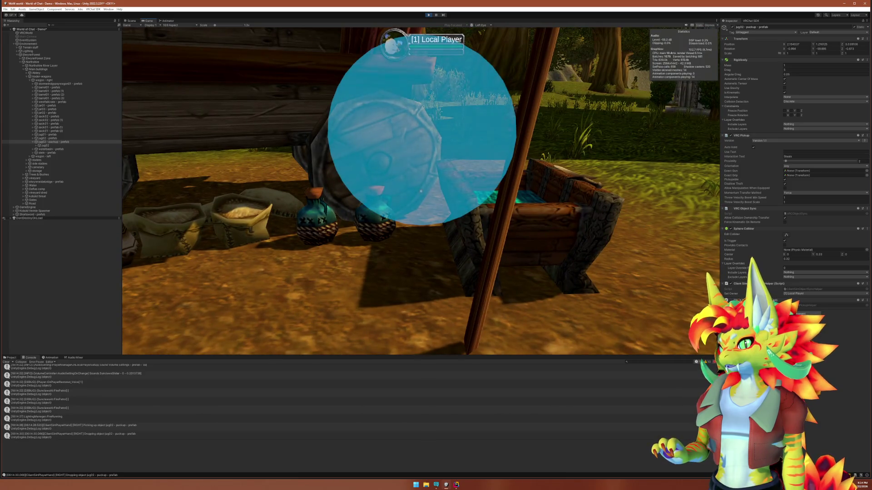
Select jug02 in the Hierarchy, then grab and use it in the game
key("super")
left_click(61, 142)
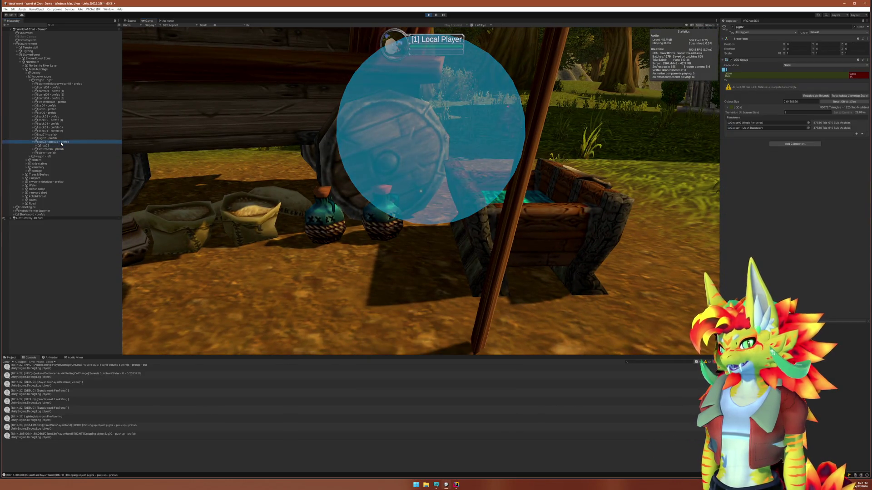
left_click(320, 220)
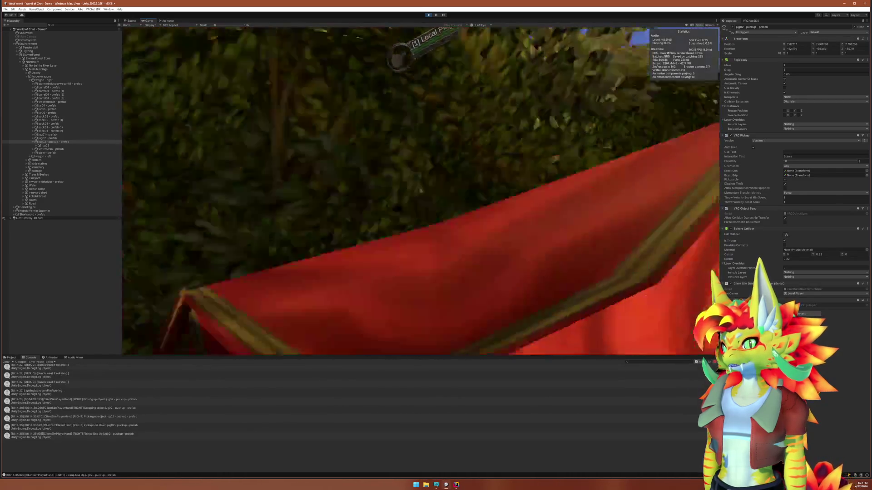
left_click(421, 191)
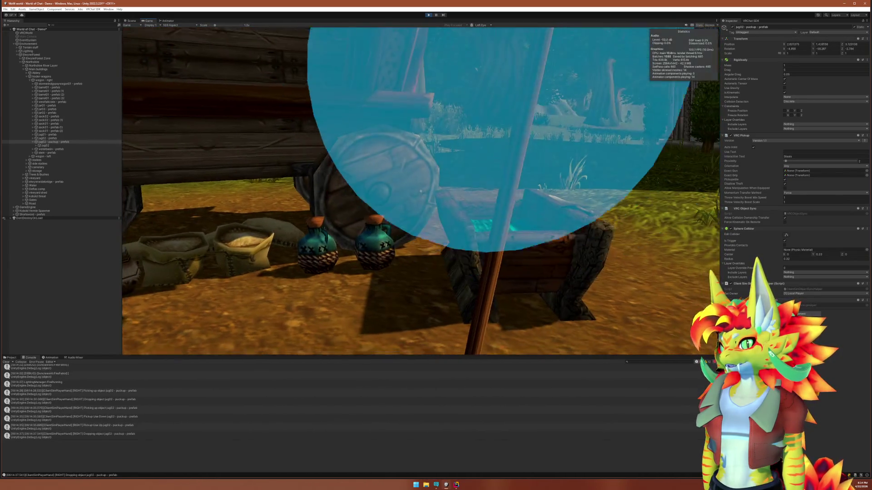
key("super")
In the Scene view, frame jug02 and its child mesh to inspect the LOD Group, then stop Play
left_click(131, 20)
double_click(74, 144)
left_click_drag(351, 208, 312, 208)
left_click(46, 145)
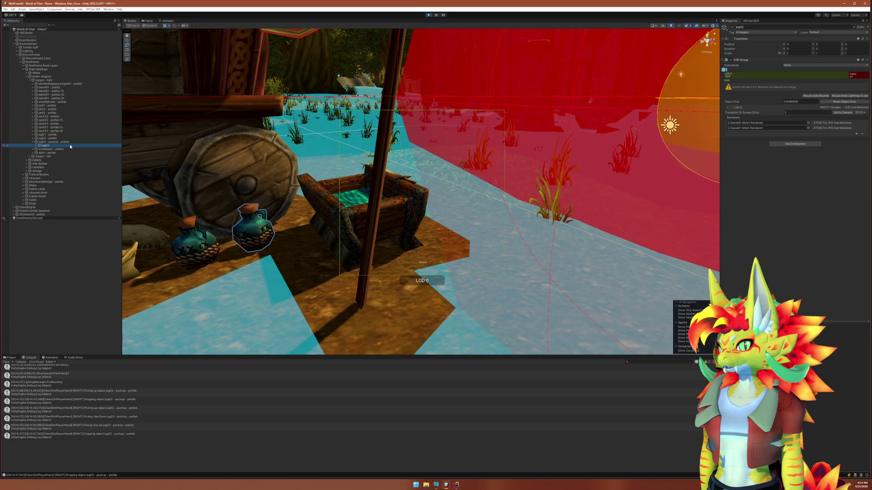
double_click(71, 146)
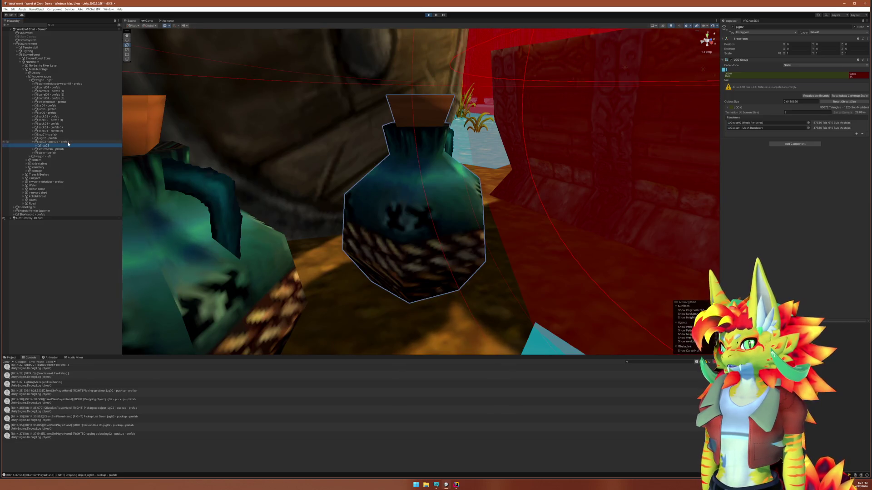
left_click(68, 143)
double_click(69, 142)
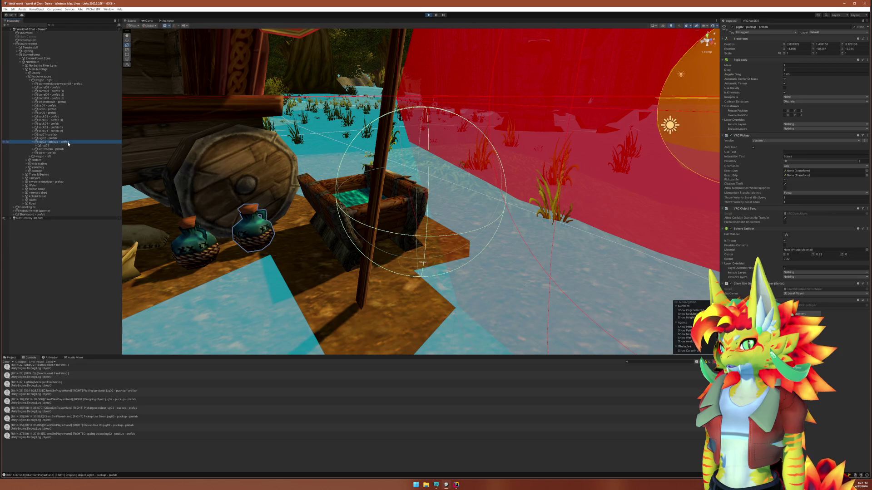
left_click(429, 14)
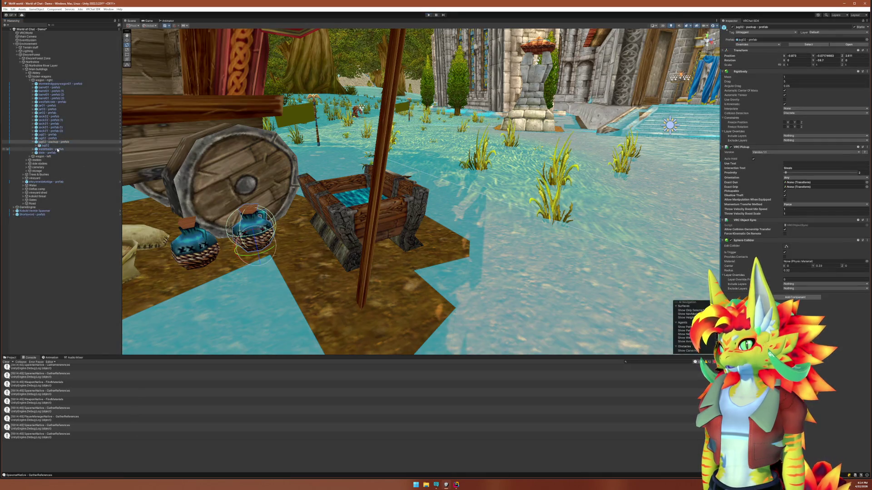
left_click(53, 142)
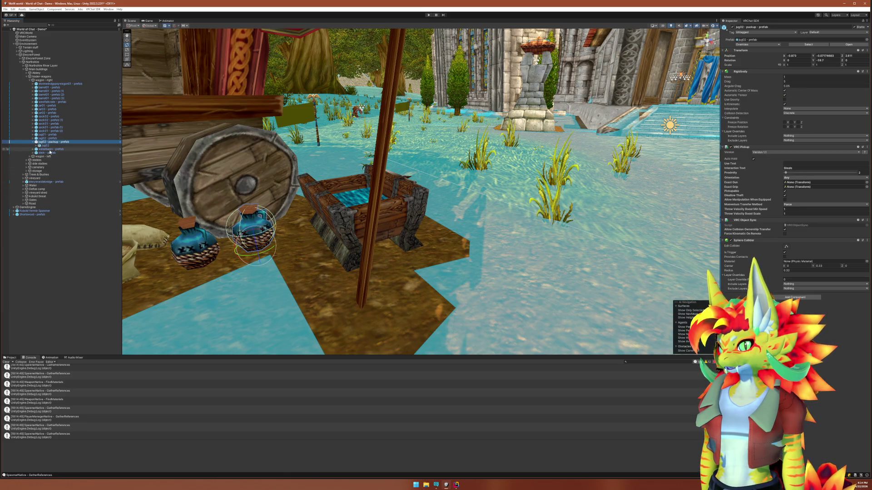
Switch the jug's VRC Pickup Orientation to Grip, then back to Any
left_click(31, 215)
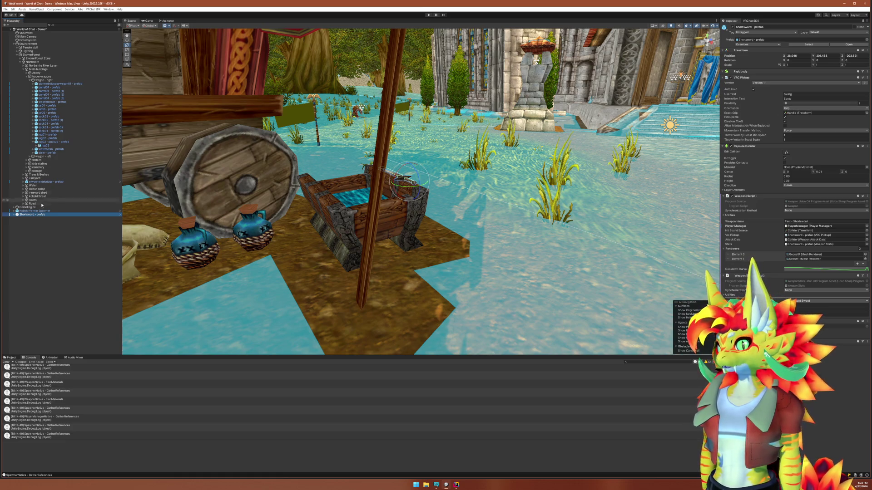
left_click(64, 142)
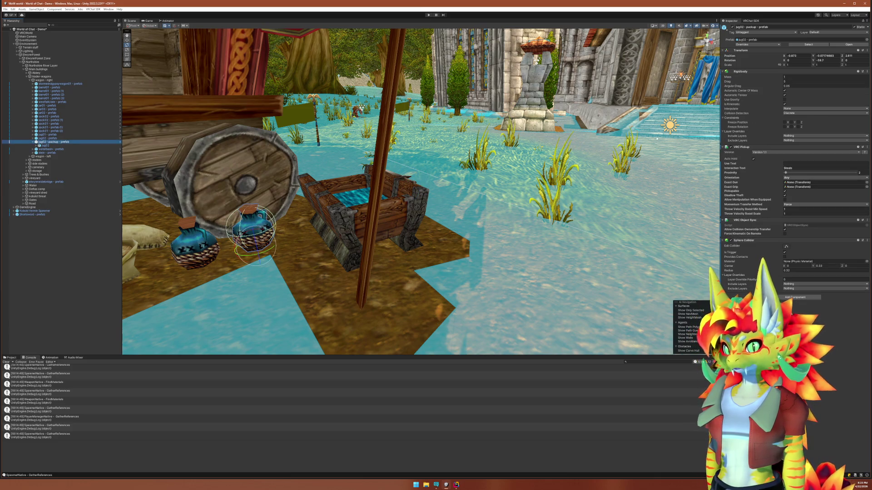
left_click(789, 178)
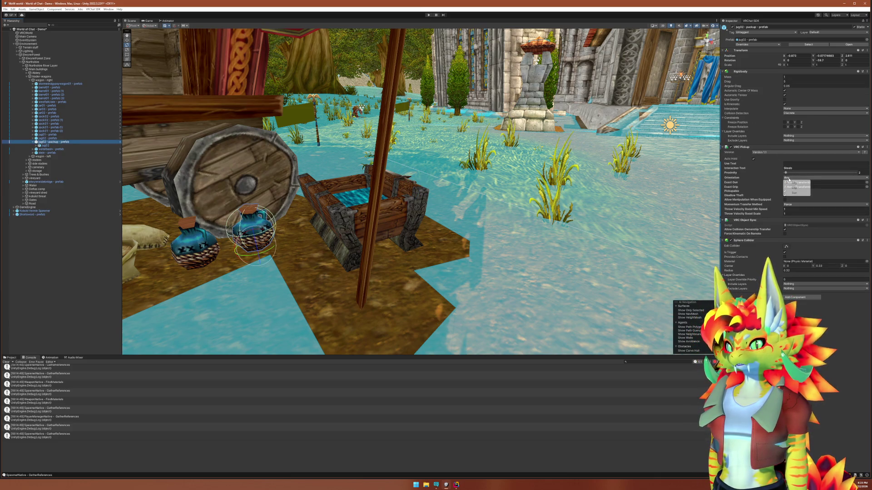
left_click(800, 189)
left_click(796, 180)
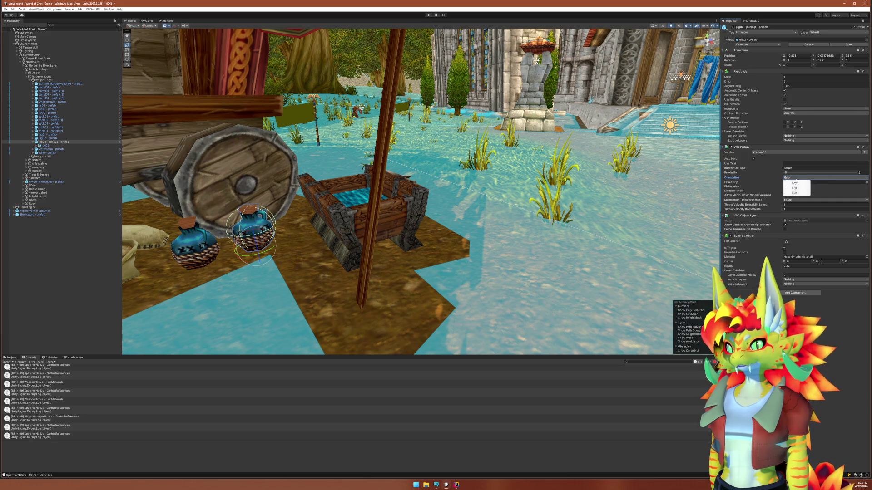
left_click(796, 183)
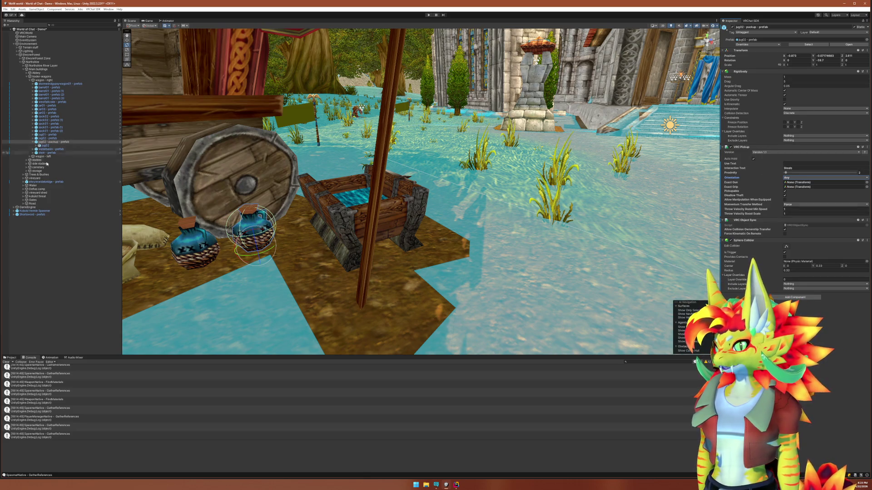
Expand and select the Shortsword prefab in the Hierarchy, then enter Play mode
left_click(14, 217)
left_click(14, 215)
left_click(33, 218)
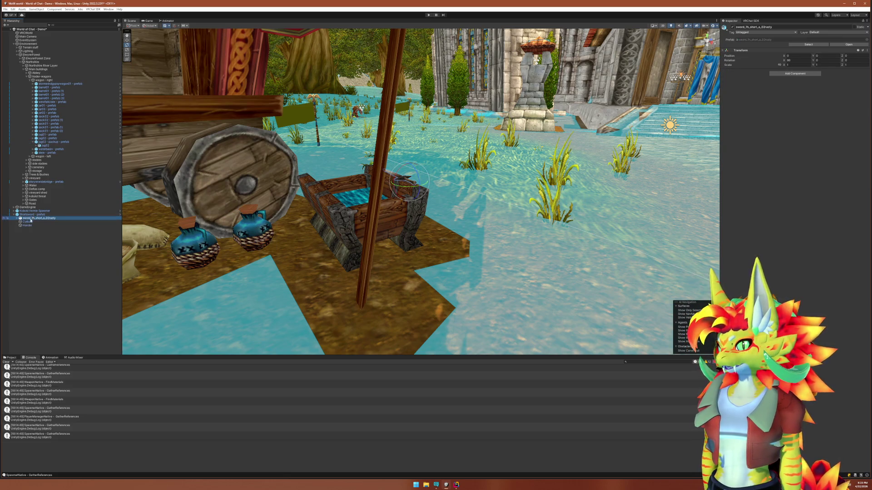
left_click(28, 222)
left_click(27, 225)
left_click(38, 215)
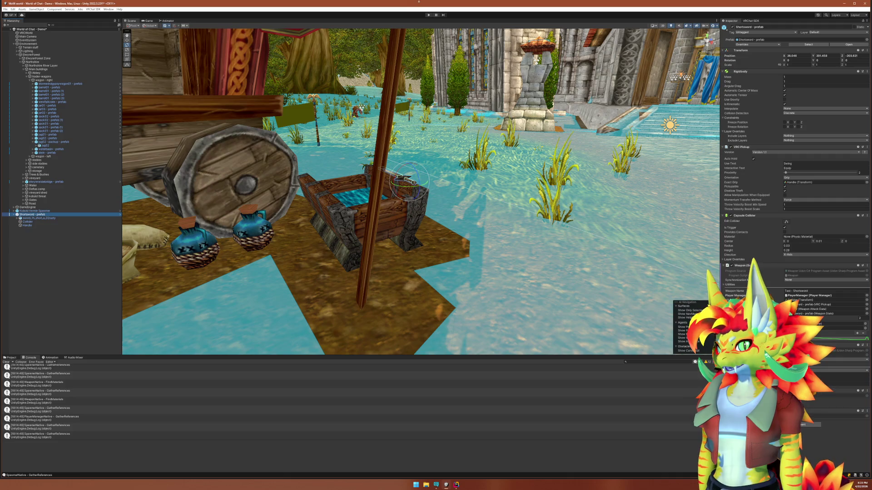
left_click(429, 15)
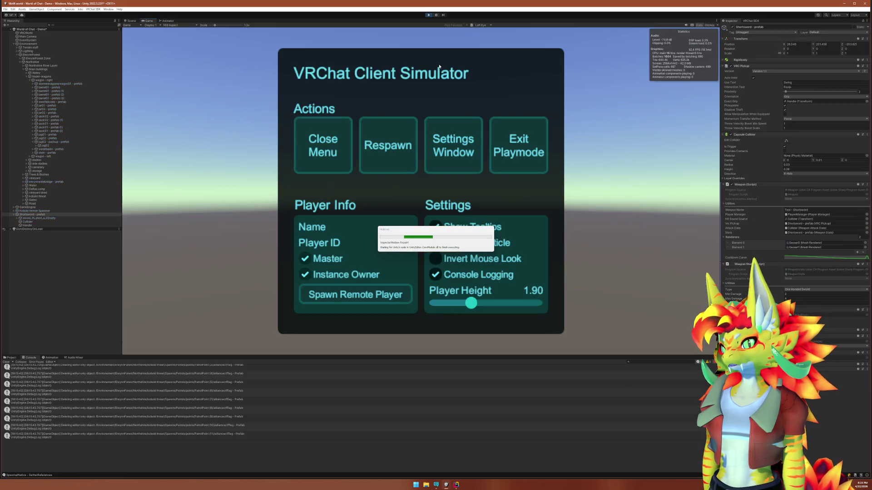
Close the simulator menu, walk to the crate, and equip the shortsword
left_click(342, 140)
key("w")
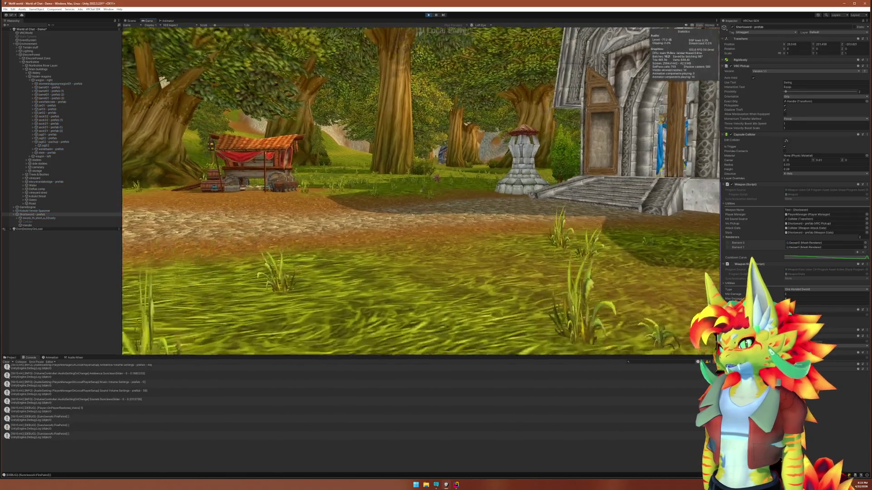
key("w")
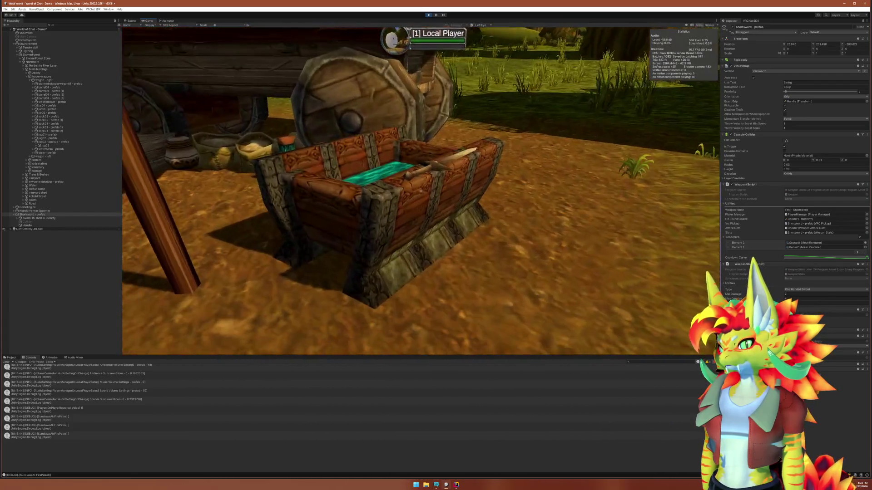
left_click(421, 192)
In the Scene view, centre on the held Shortsword, then on the jug02 pickup
key("super")
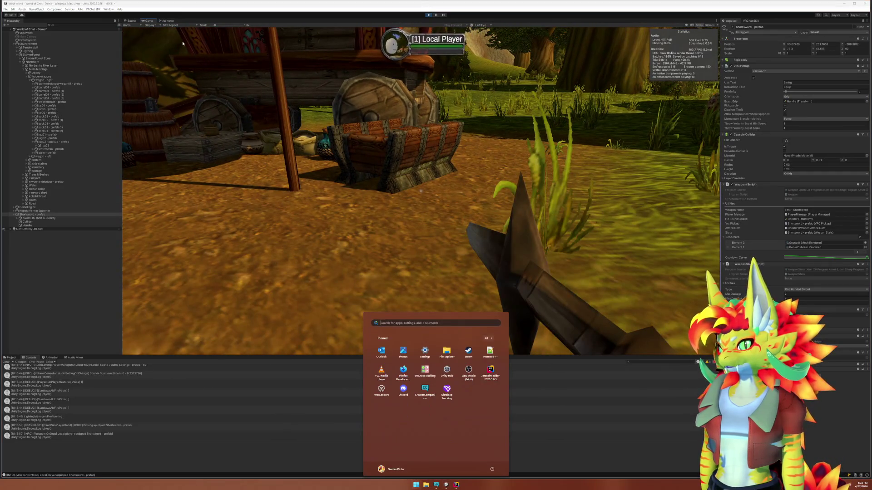
left_click(131, 20)
double_click(32, 214)
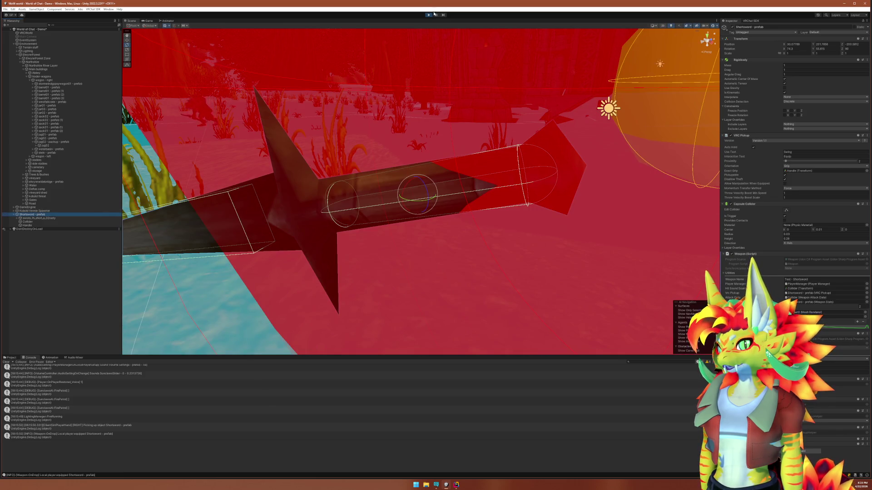
right_click(298, 105)
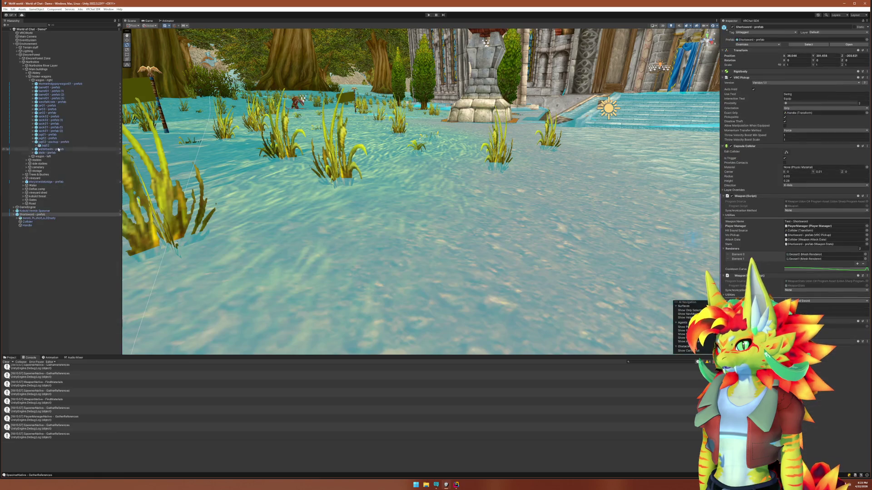
double_click(54, 142)
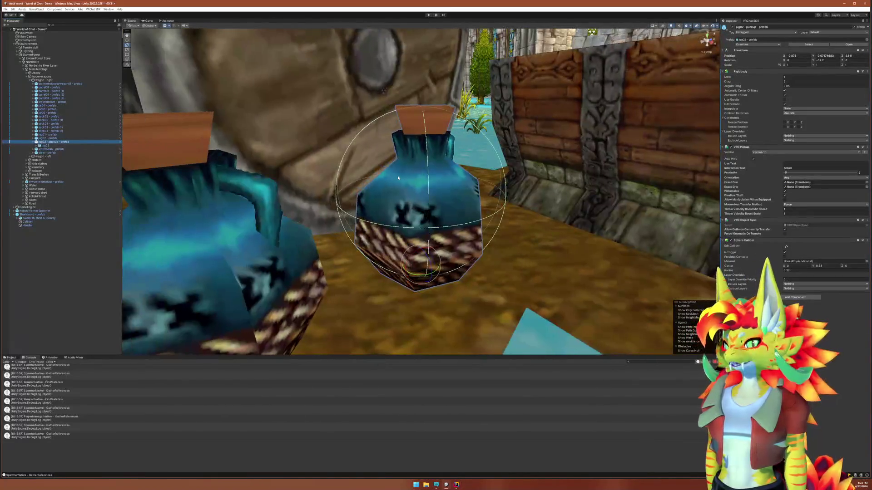
Zoom out over the jugs by the wagon wheel and check the Shortsword and jug02 components
scroll(398, 178, "down", 5)
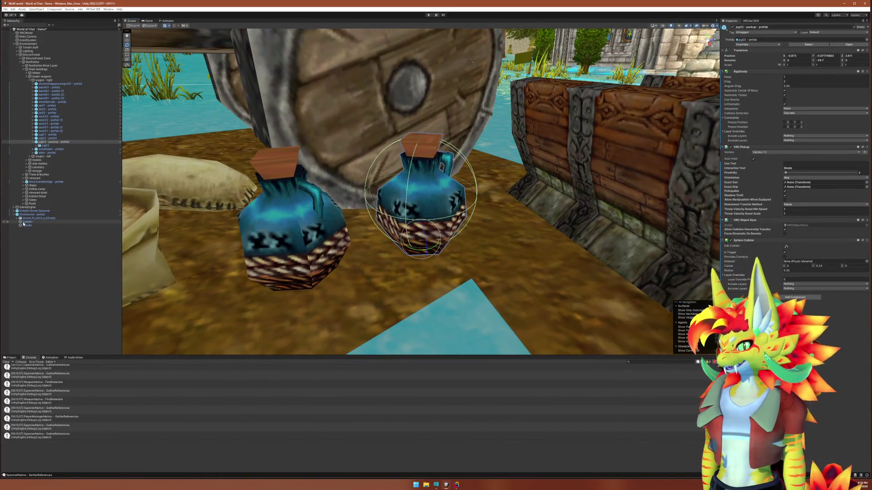
left_click(36, 215)
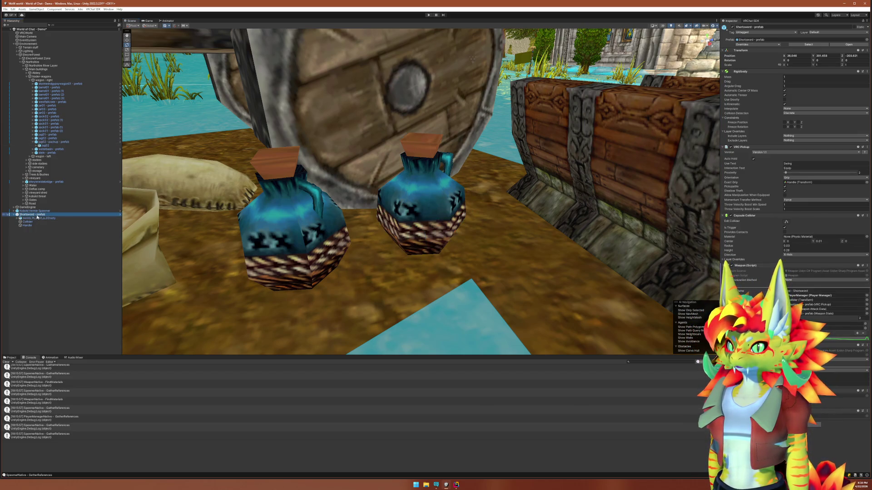
left_click(66, 142)
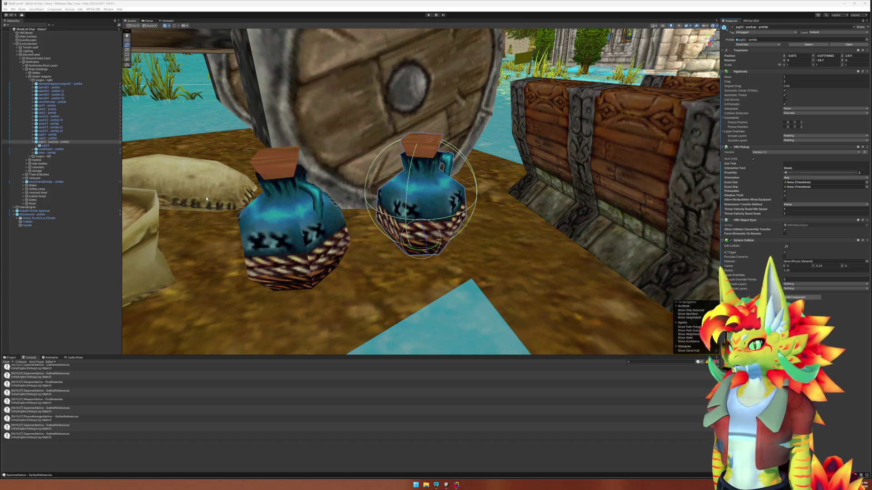
Expand jug02 to reveal Geoset0, then select the parent jug02 pickup prefab
left_click(68, 145)
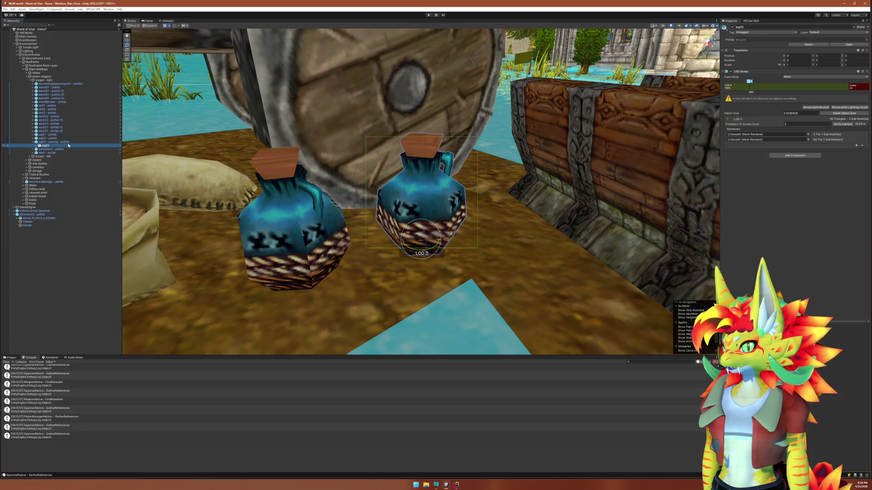
key("Right")
key("Down")
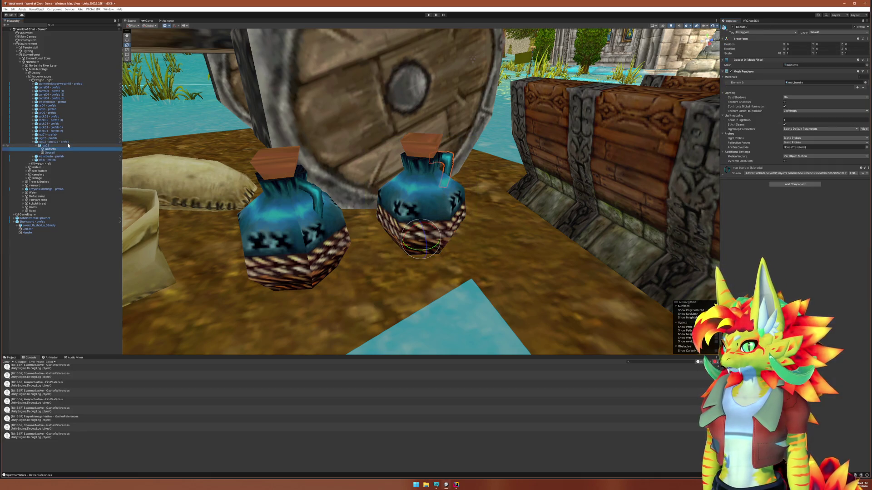
key("Up")
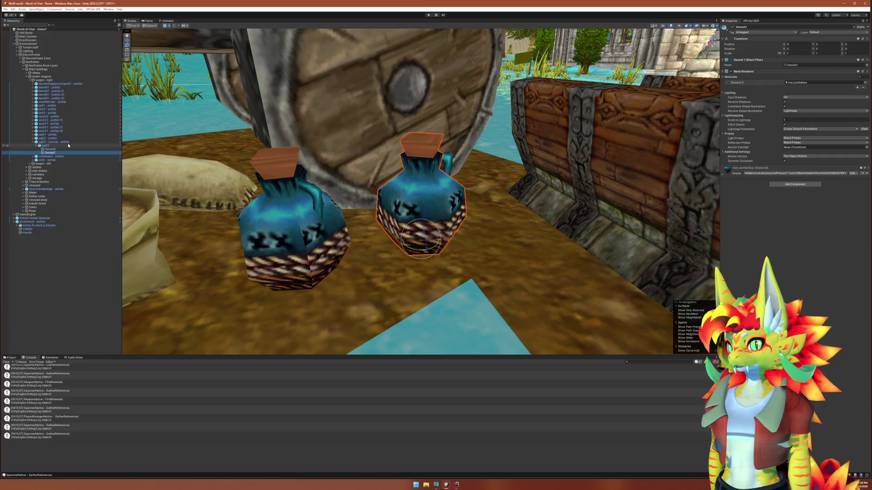
key("Up")
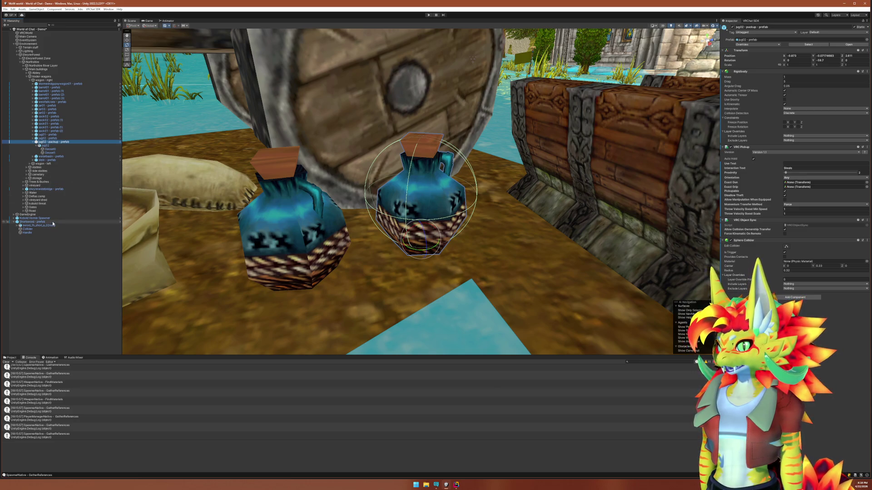
Compare the Shortsword and jug pickup settings, including the jug's Sphere Collider
left_click(52, 222)
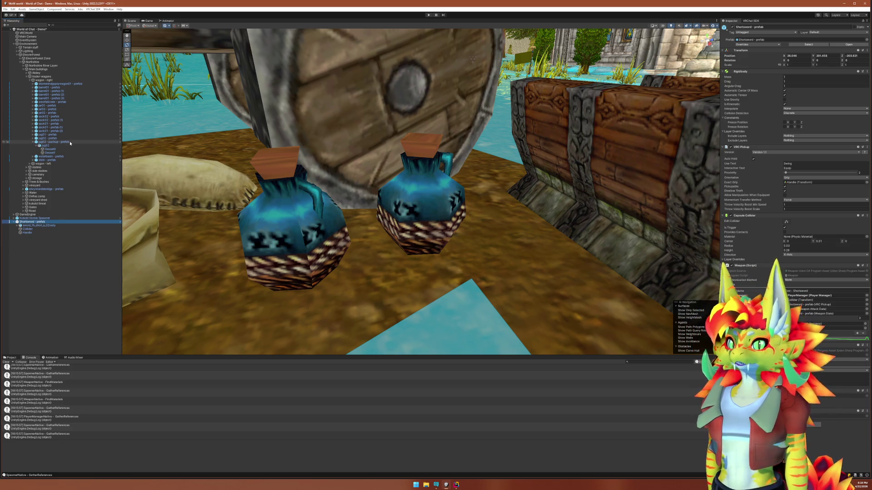
left_click(71, 142)
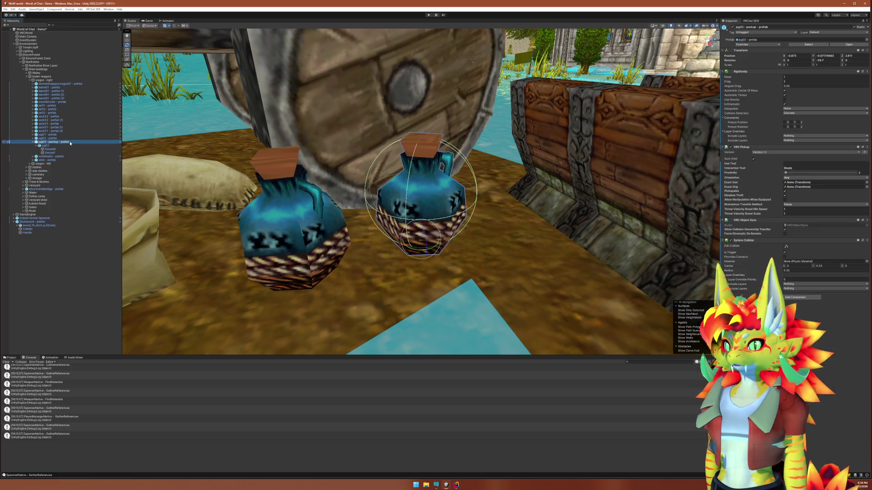
left_click(49, 222)
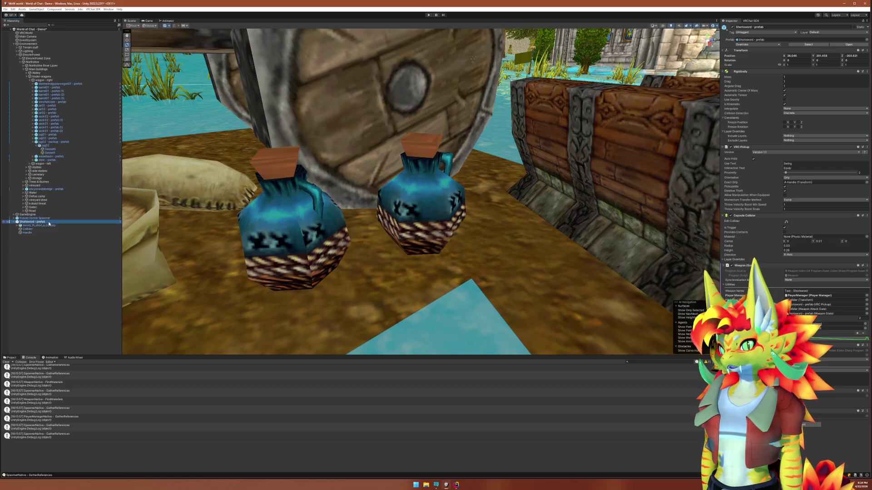
left_click(56, 142)
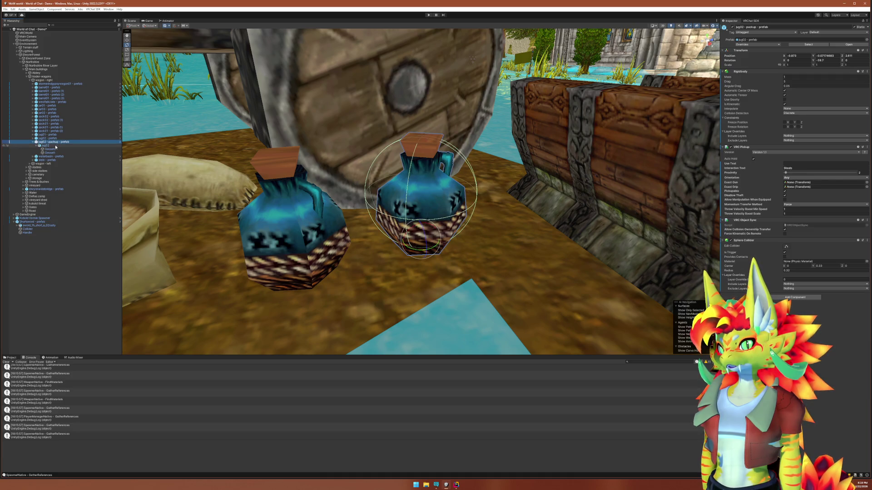
left_click(41, 222)
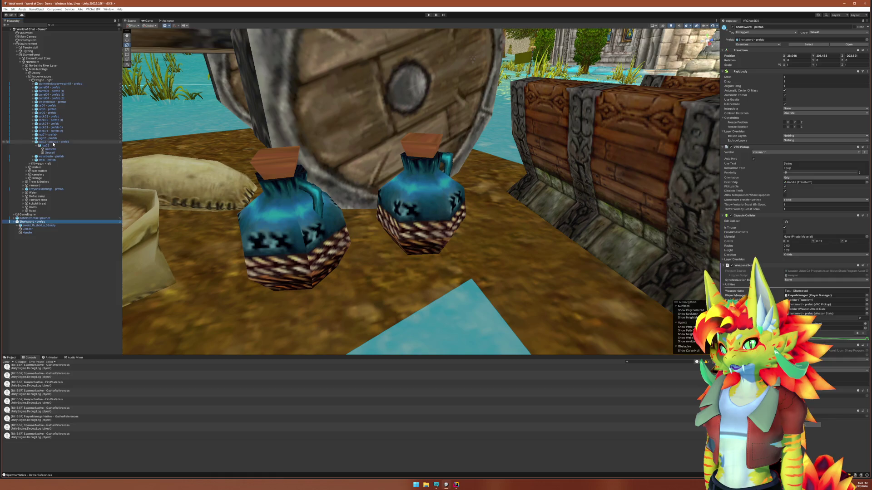
left_click(53, 143)
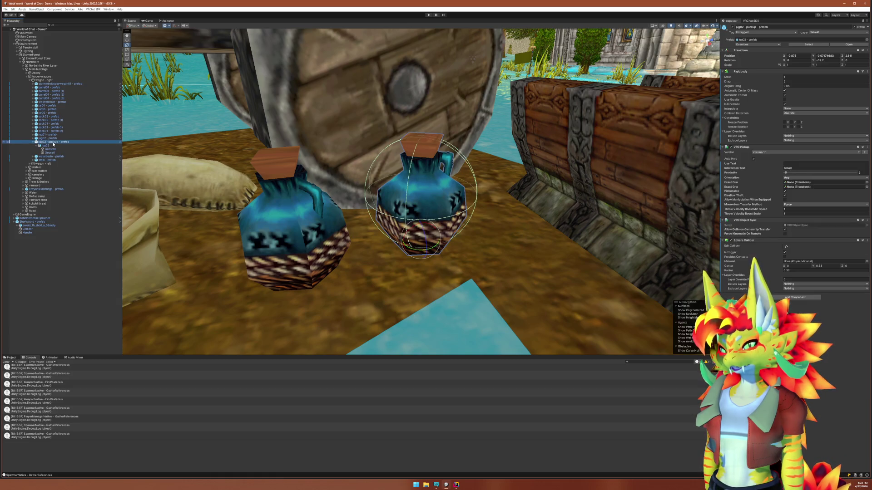
left_click(46, 222)
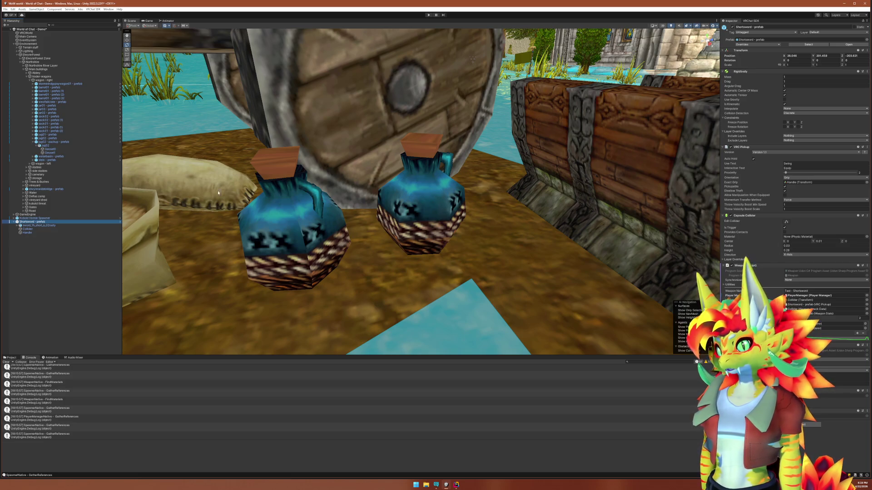
left_click(54, 141)
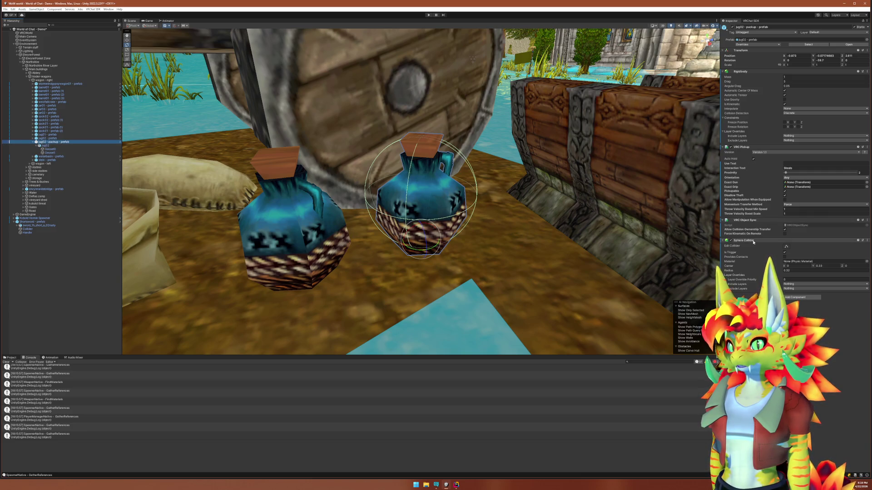
left_click(753, 242)
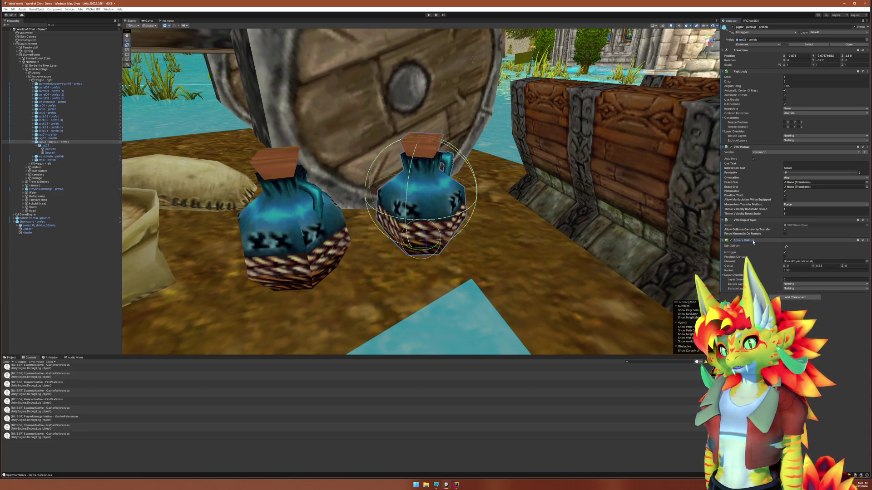
Inspect the Shortsword's Handle and the jug02 pickup prefab, then enter Play mode
left_click(36, 222)
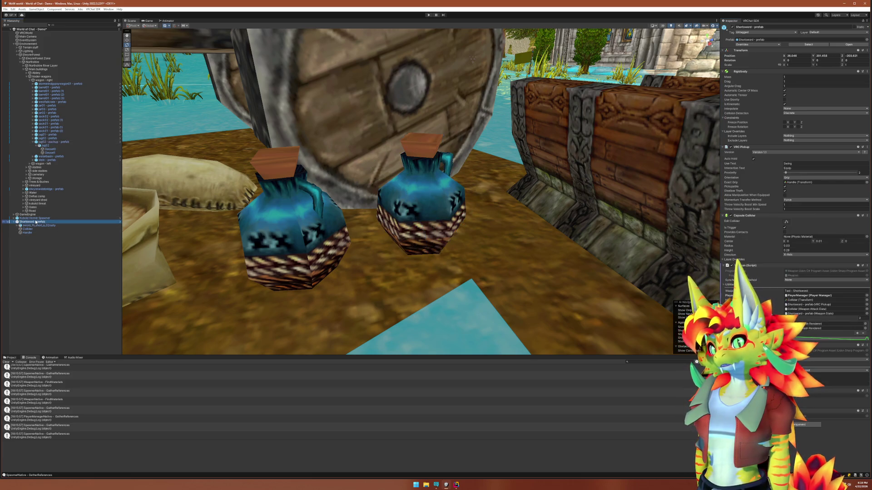
left_click(42, 234)
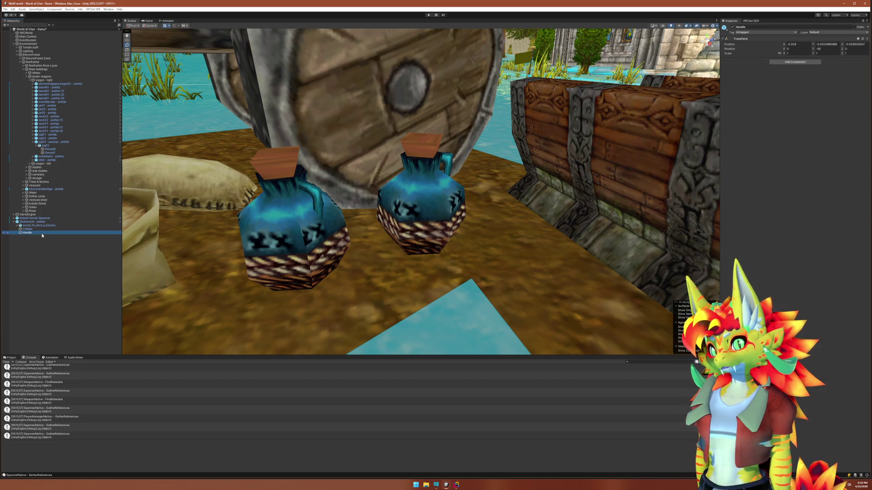
left_click(115, 142)
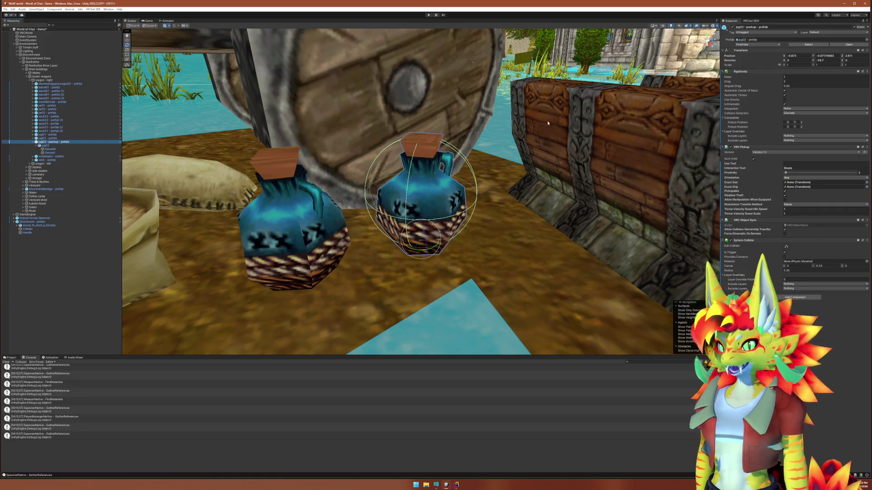
left_click(68, 146)
left_click(72, 142)
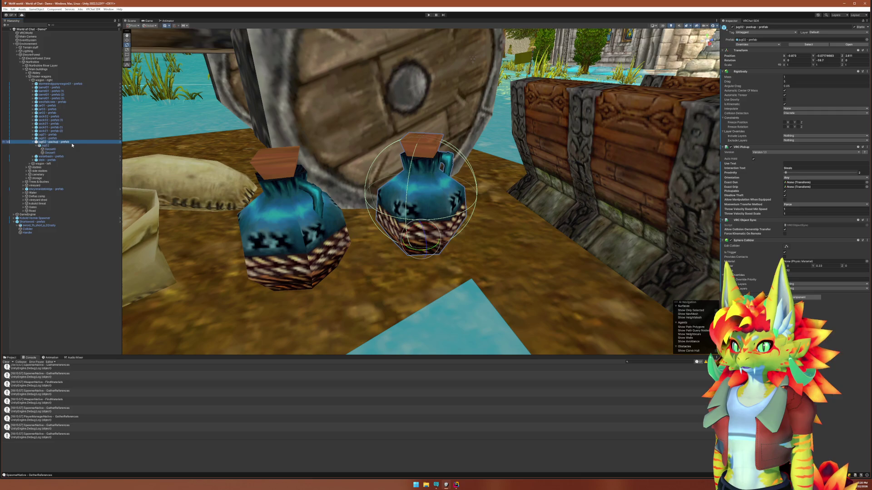
left_click(428, 14)
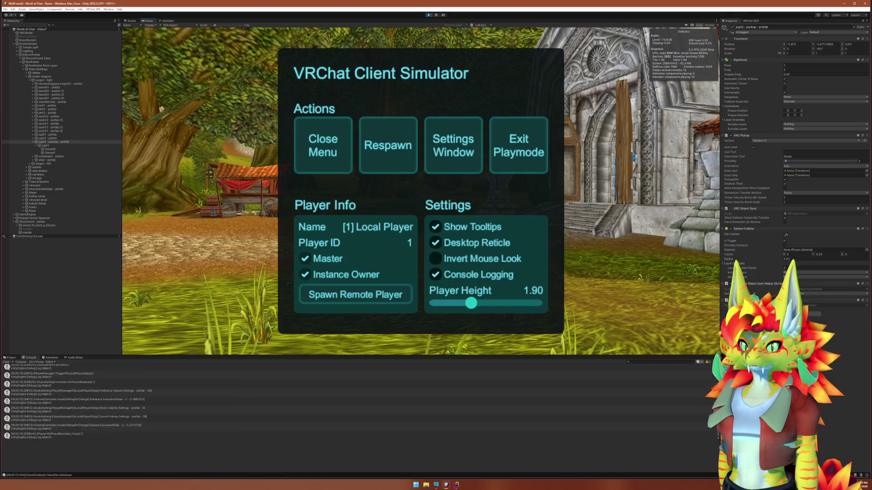
Walk to the wagon, then pick up, use and drop the jug
left_click(318, 169)
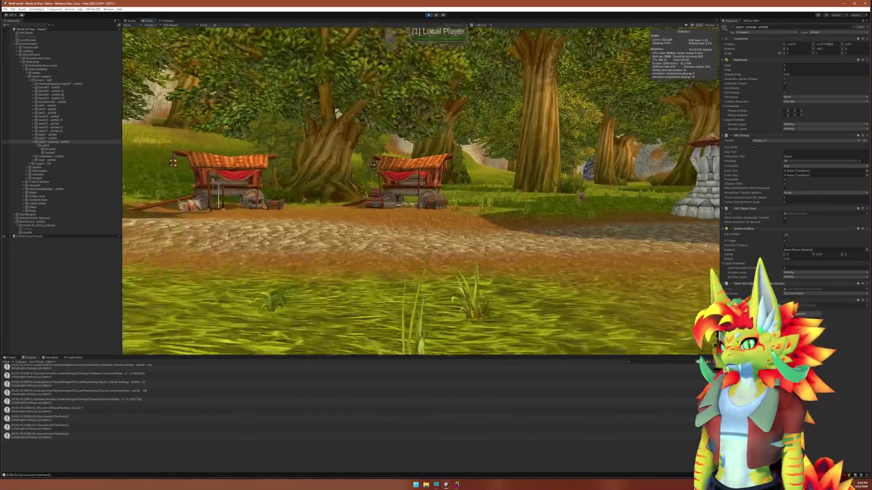
key("w")
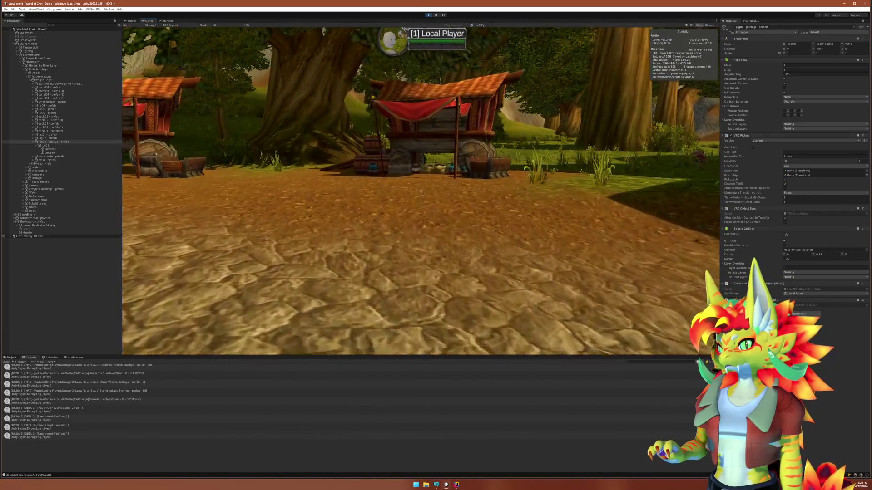
key("w")
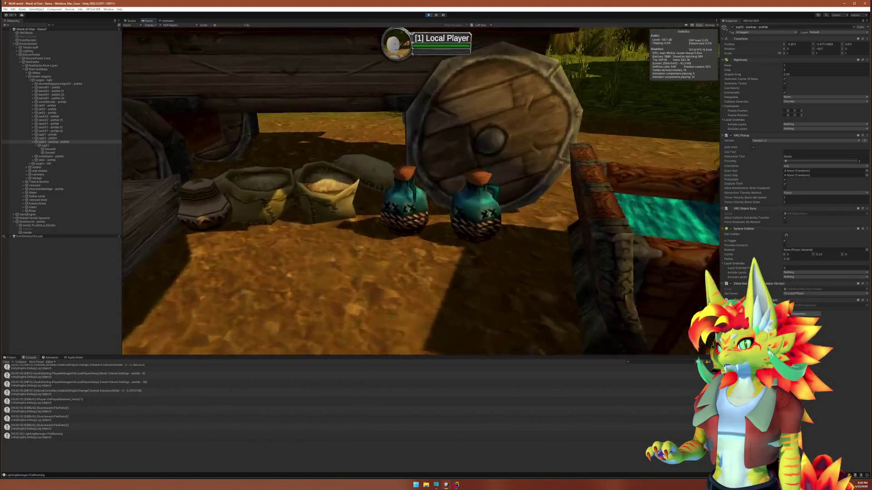
key("w")
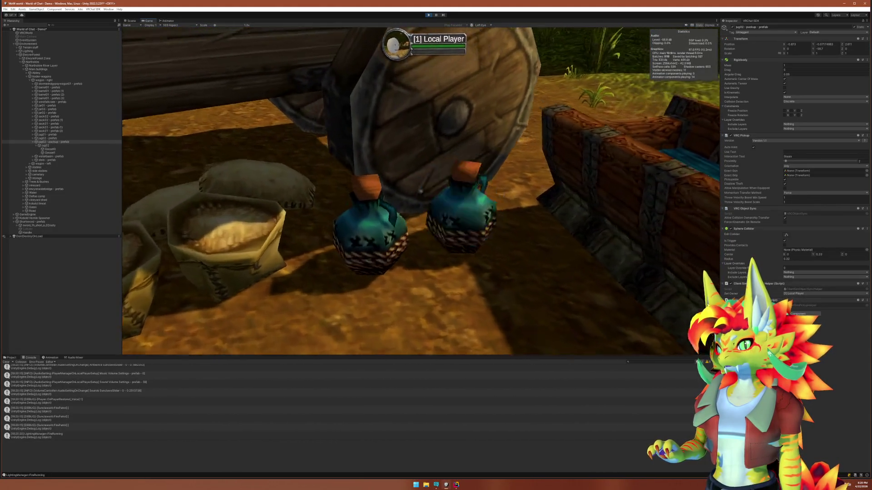
left_click(420, 191)
left_click(420, 192)
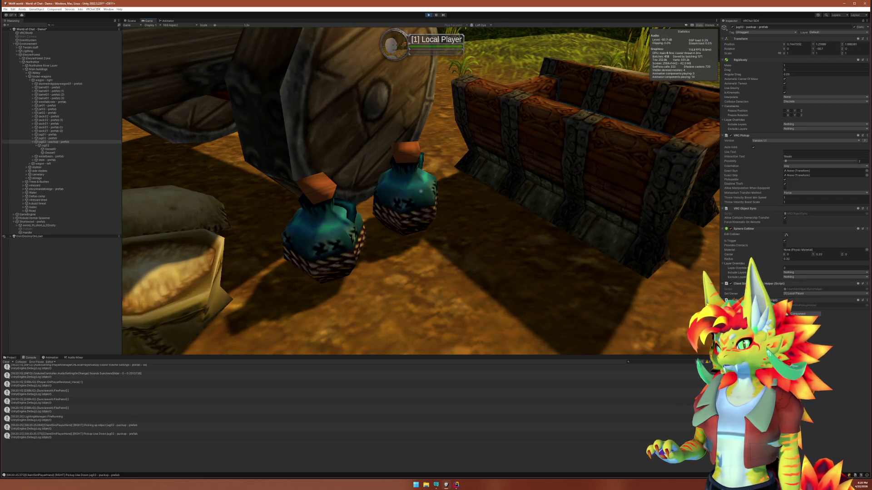
left_click(420, 192)
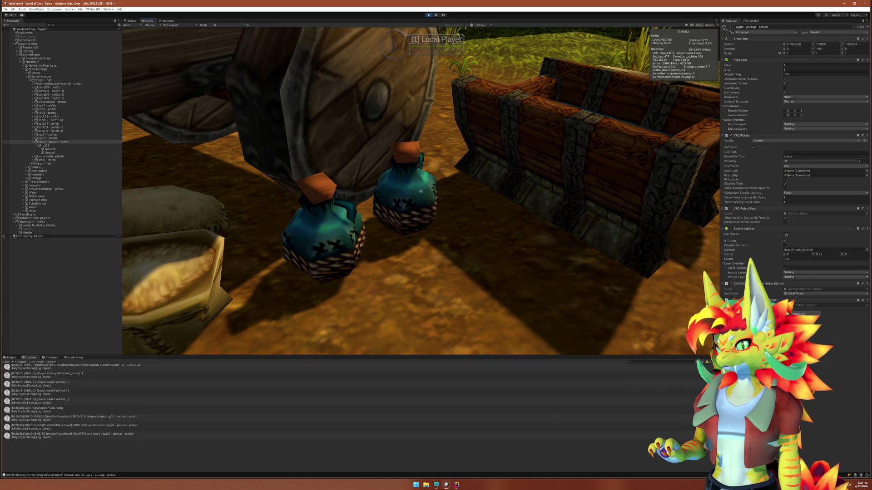
key("s")
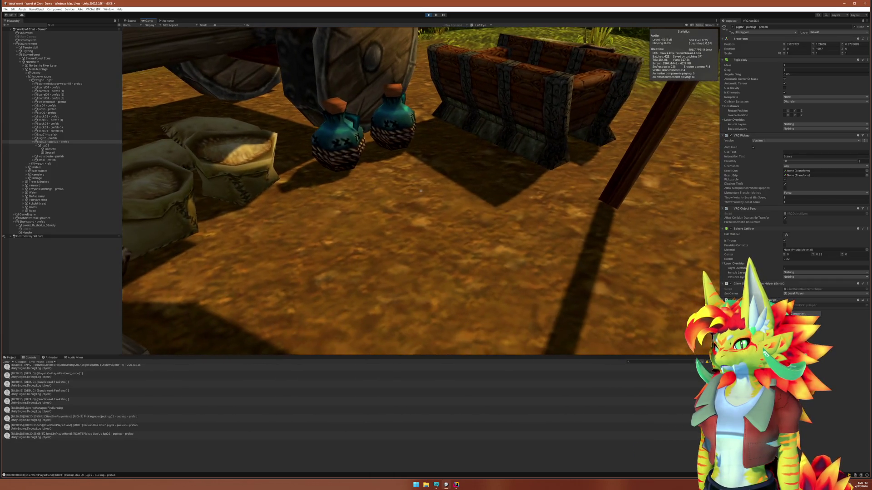
key("s")
right_click(421, 192)
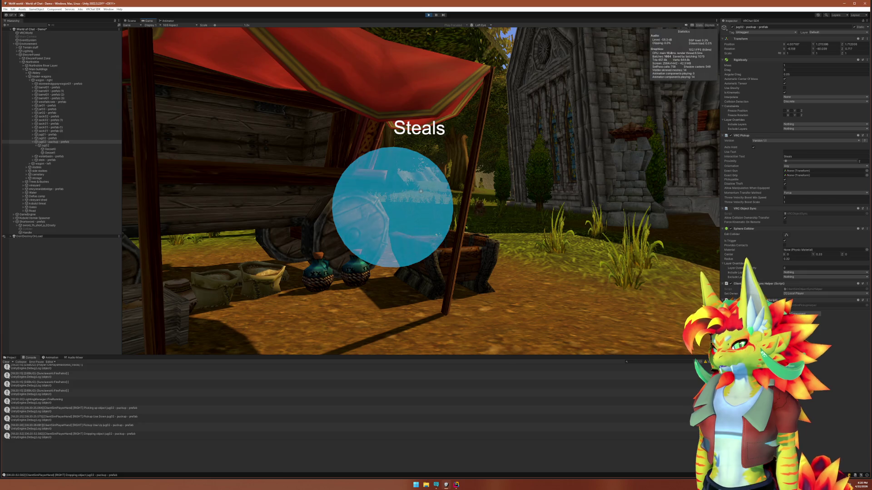
Select jug02 and show it in the Scene view
key("super")
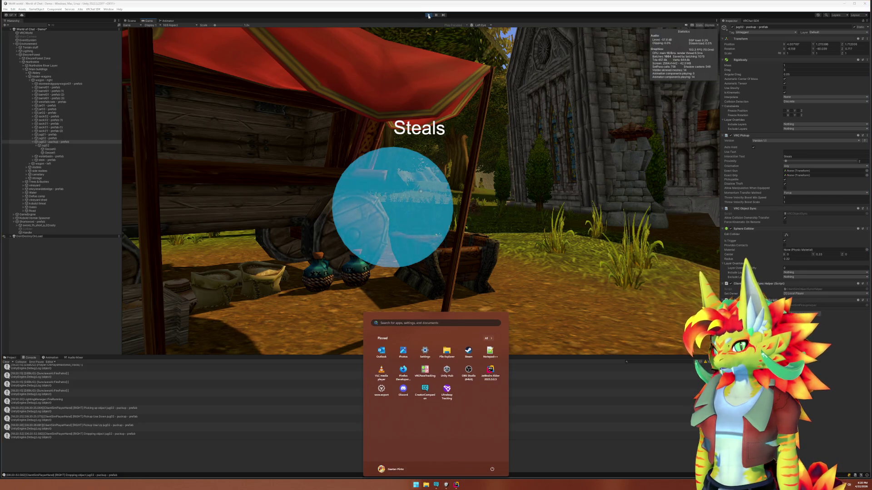
left_click(71, 147)
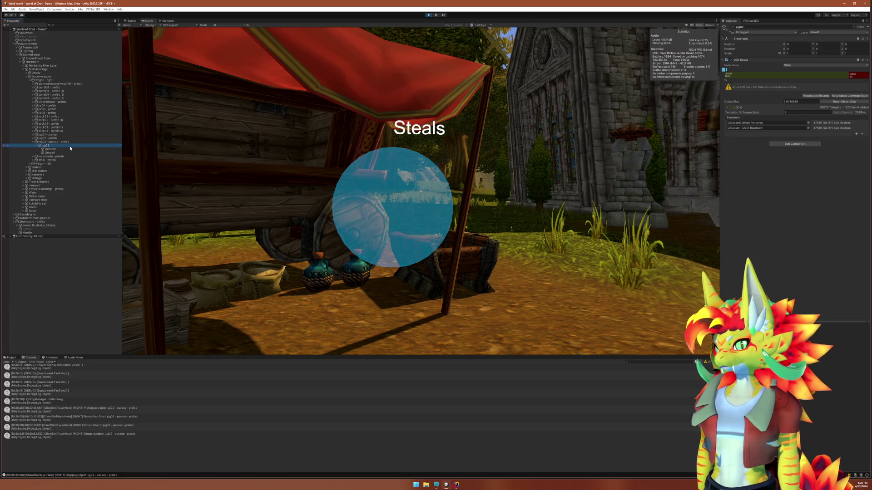
left_click(131, 21)
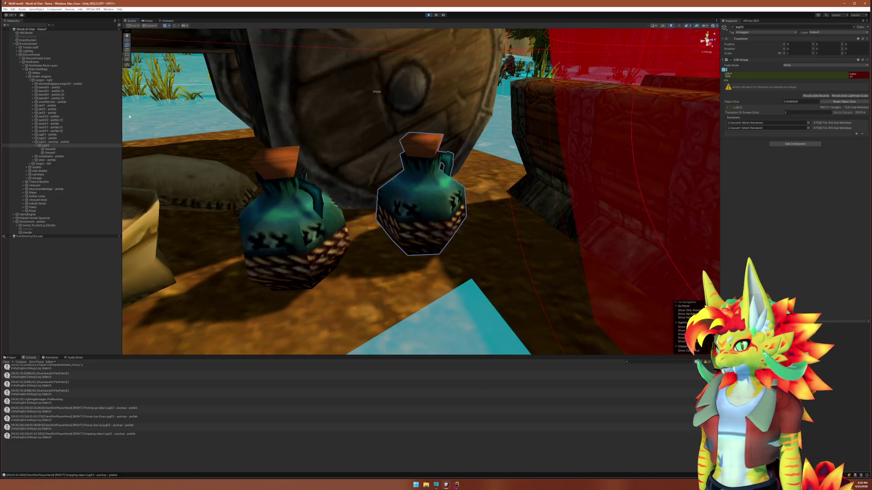
Frame the jug02 pickup prefab in the Scene view, stop Play mode, and reselect the prefab
left_click(61, 146)
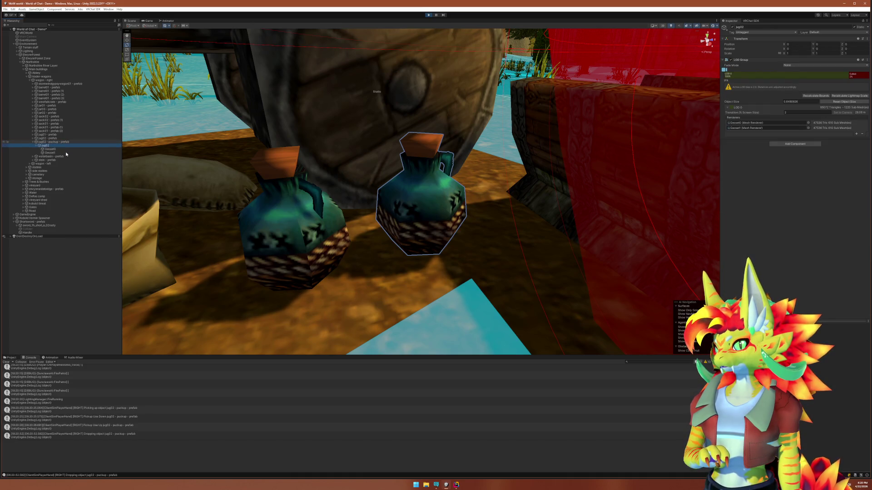
key("Down")
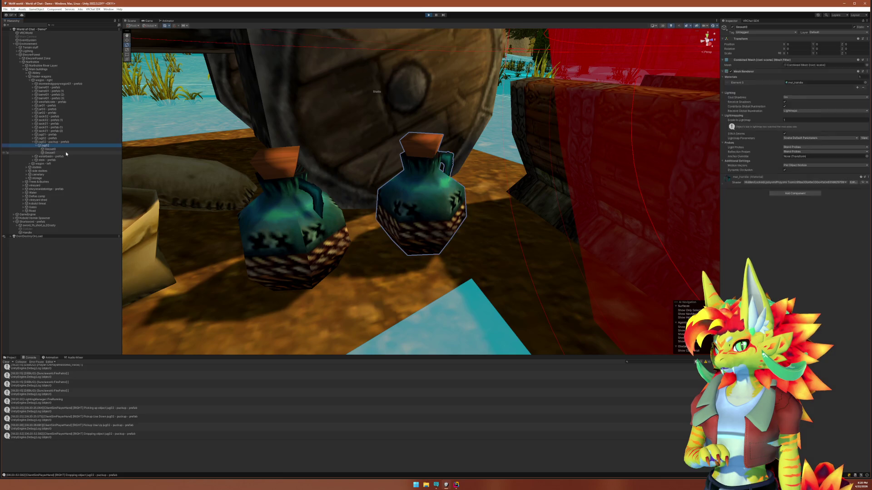
key("Up")
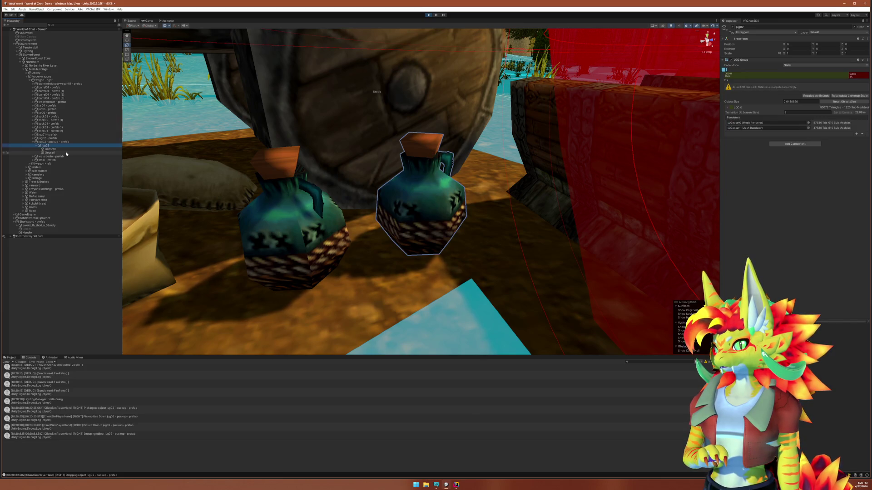
key("Up")
key("f")
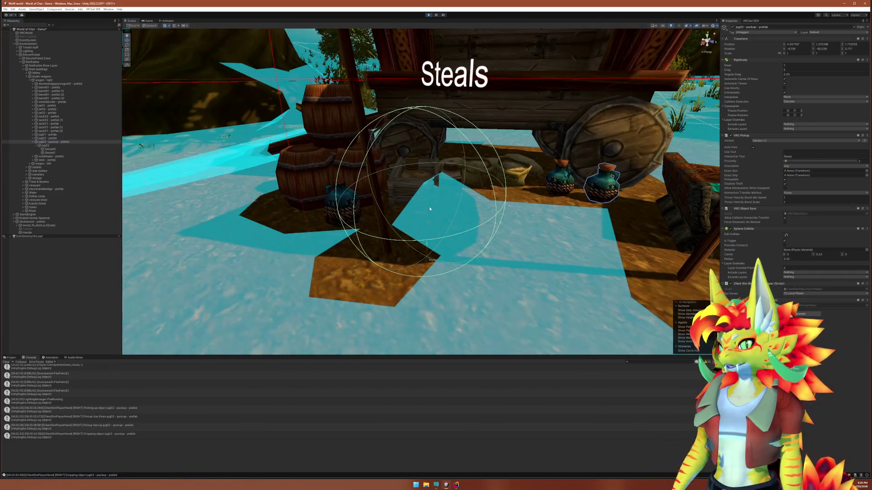
left_click_drag(442, 262, 433, 270)
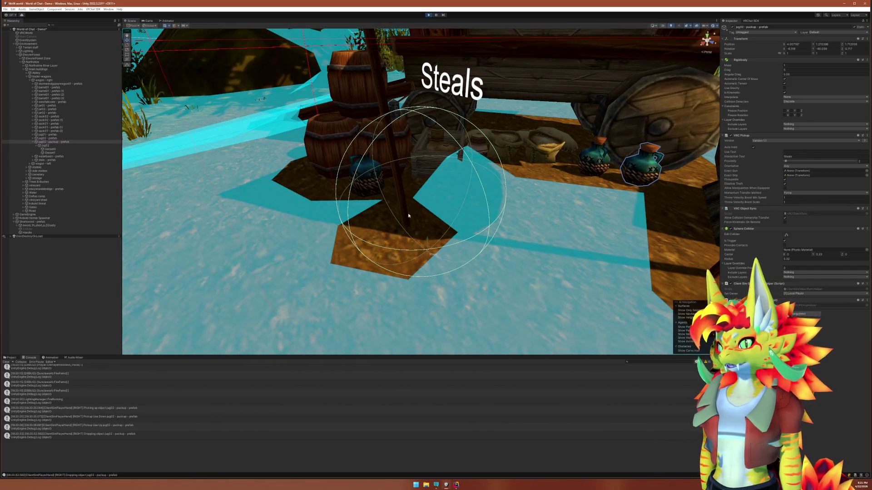
left_click(428, 15)
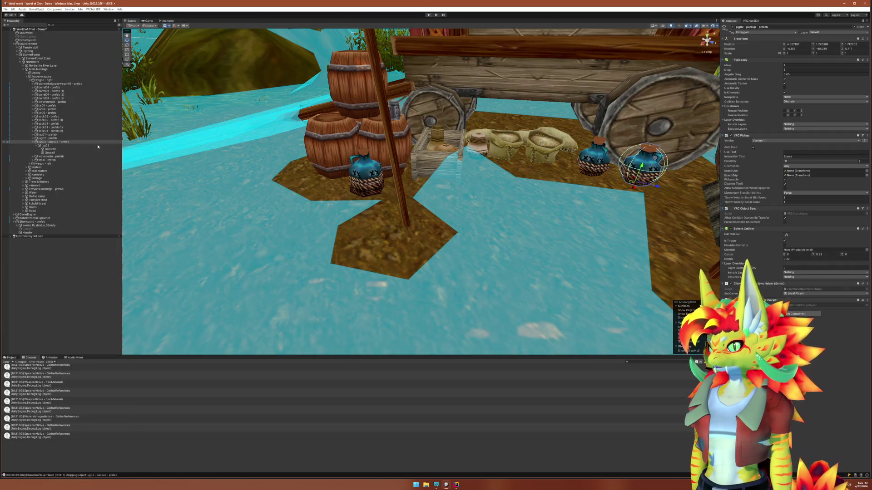
left_click(75, 142)
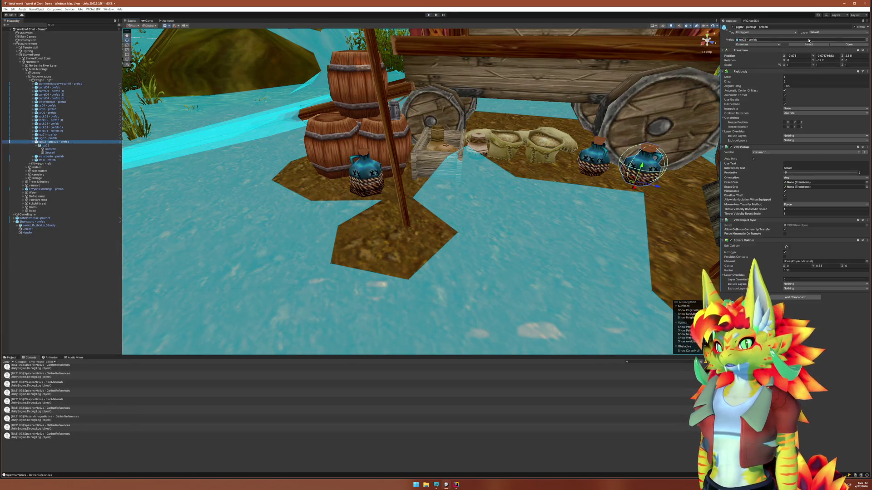
Clear the Static flag on the jug02 pickup prefab and its children, then start Play mode
left_click(854, 27)
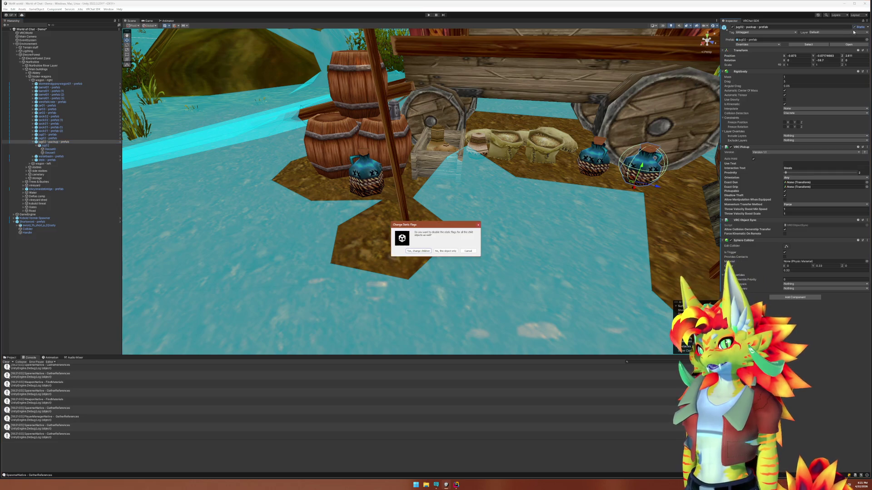
left_click(425, 253)
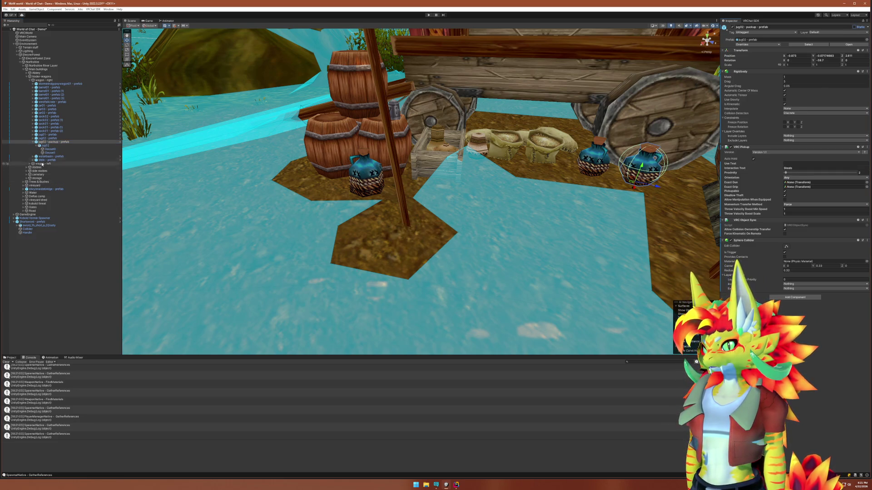
left_click(428, 15)
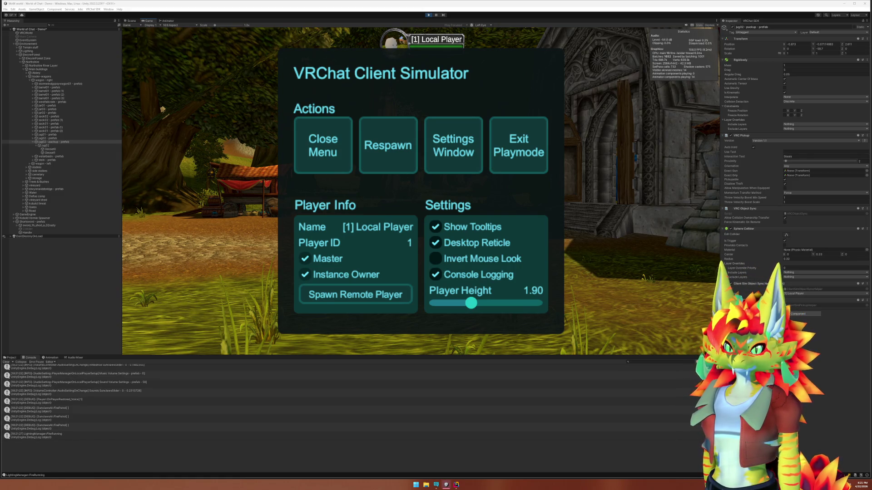
Walk to the wagon, pick up and drop the jug twice, then stop Play mode
left_click(369, 170)
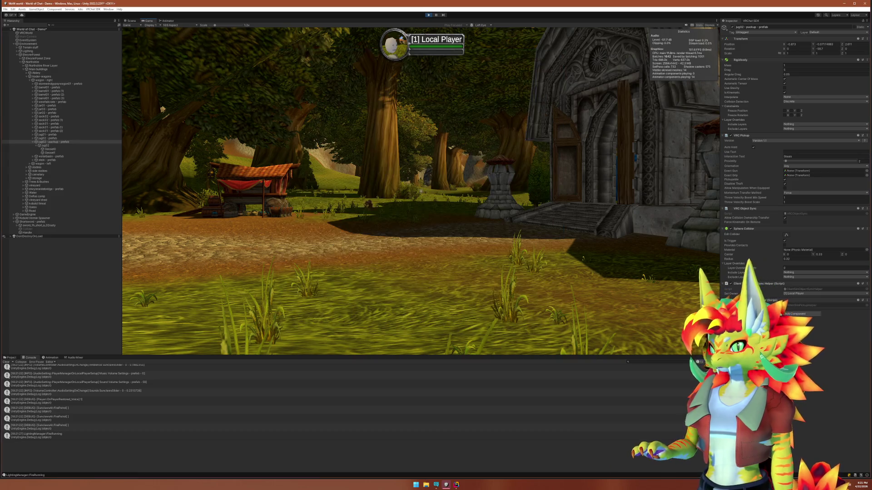
key("w")
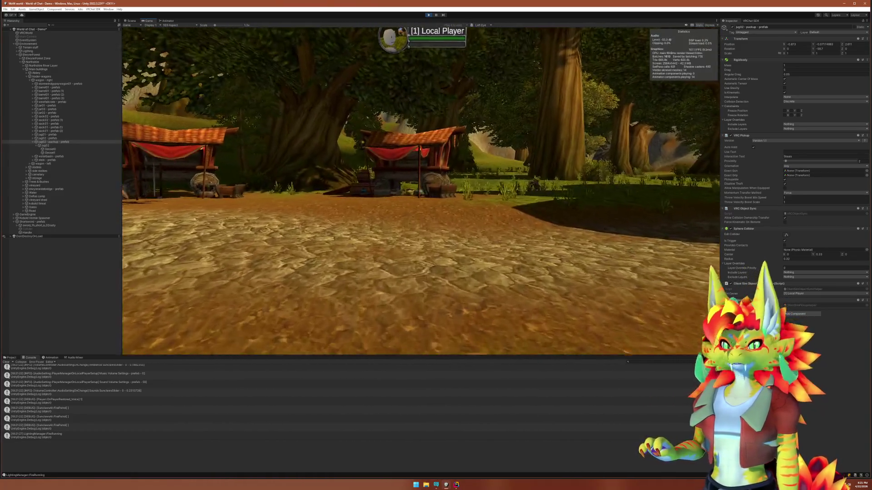
key("w")
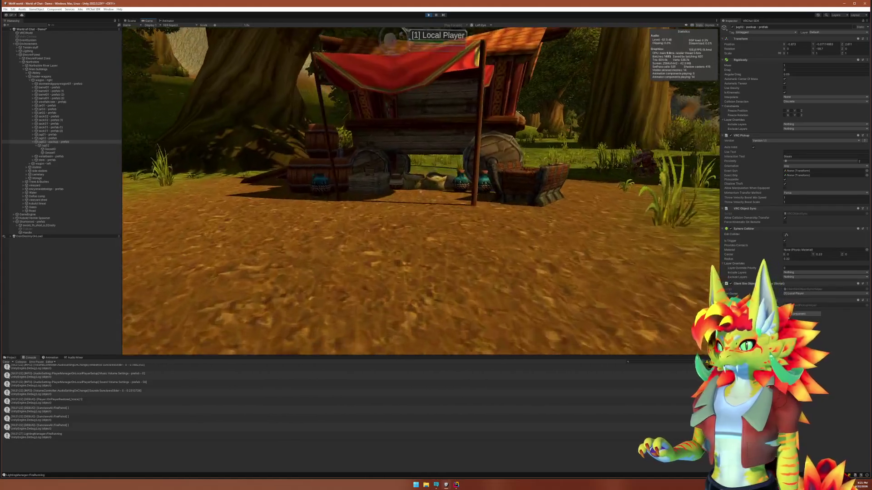
key("w")
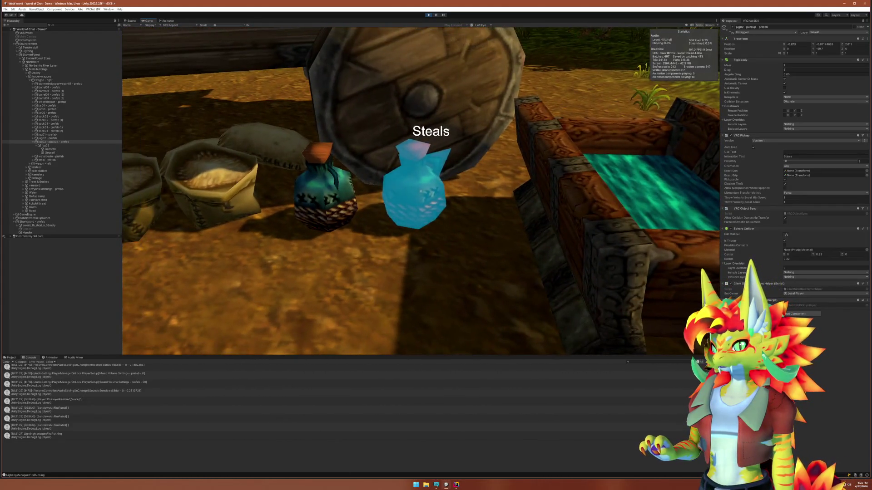
left_click(420, 190)
key("w")
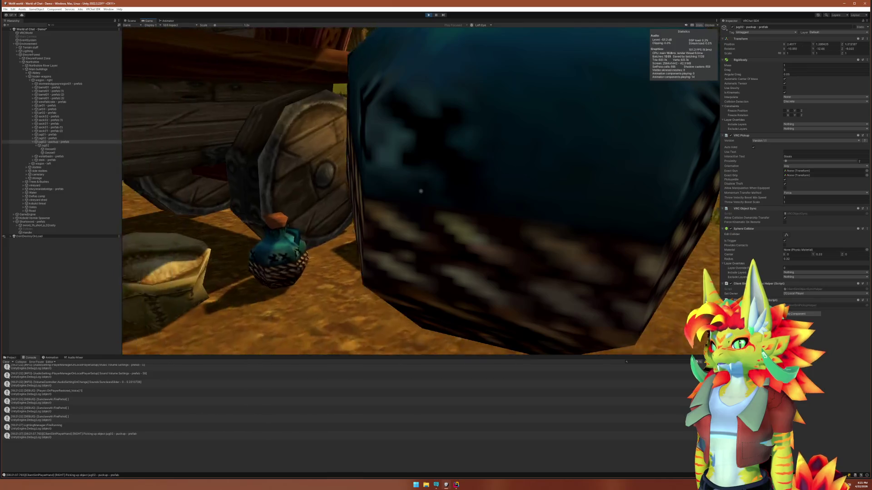
key("s")
left_click(420, 191)
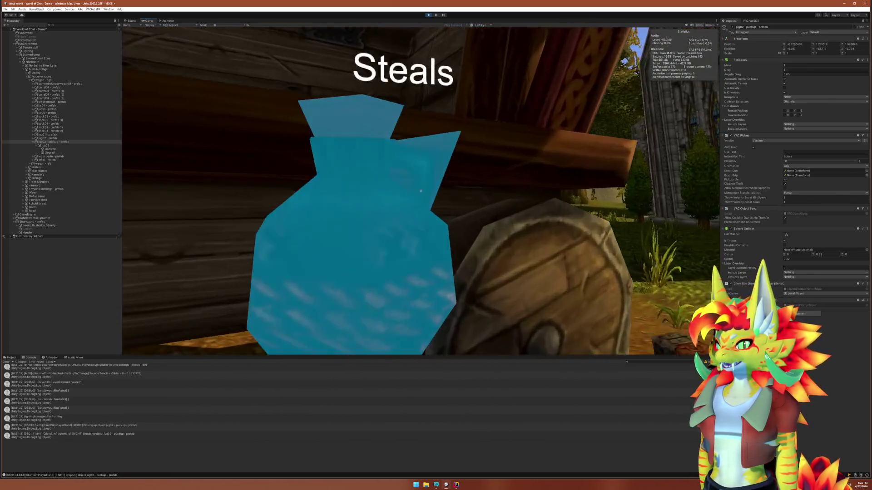
left_click(420, 190)
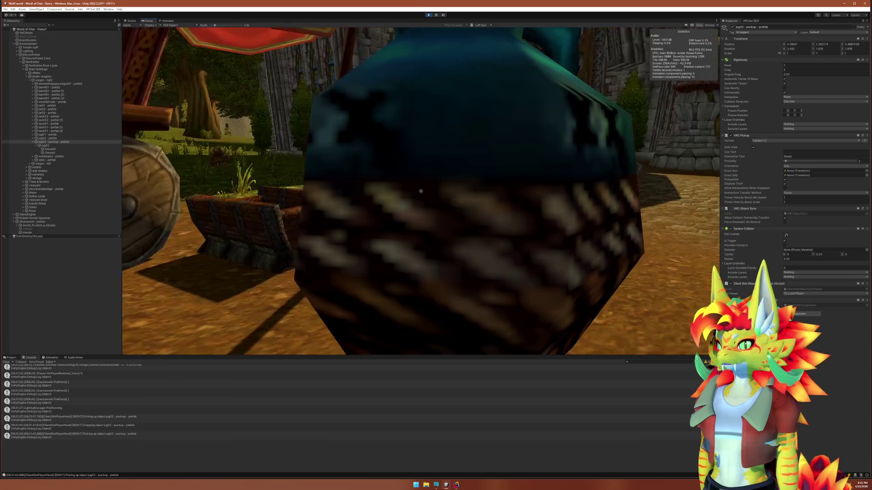
left_click(421, 191)
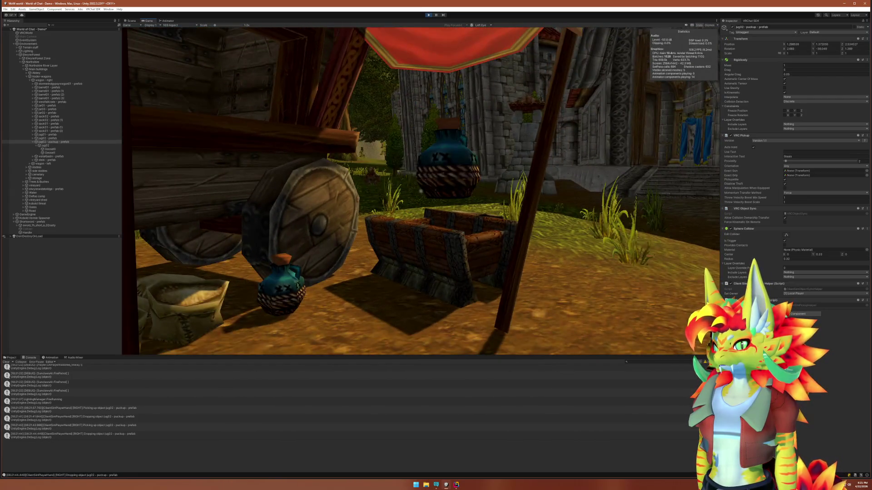
left_click(429, 15)
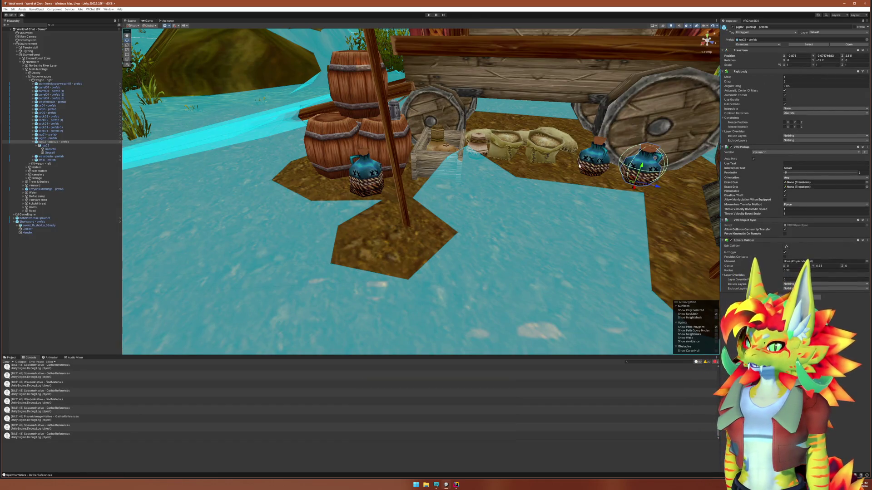
Select the Terrain, orbit the Scene view around the wagon, then switch to JetBrains Rider
scroll(579, 166, "up", 3)
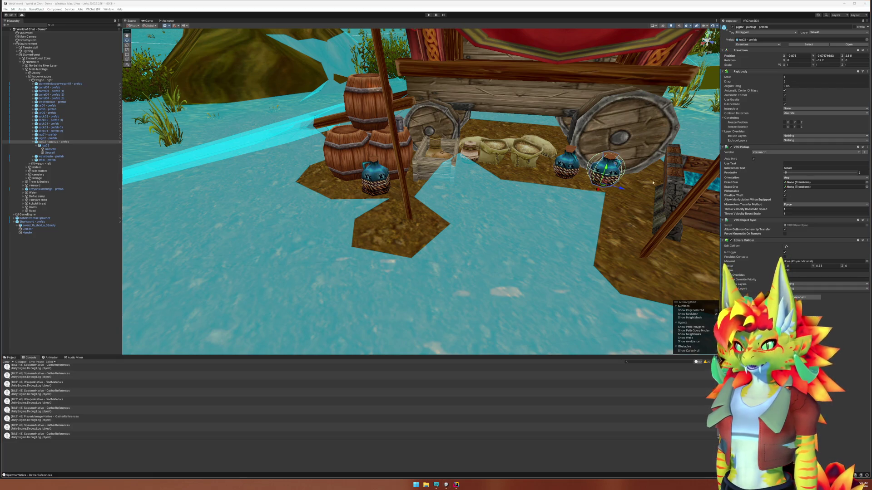
left_click(538, 211)
scroll(562, 200, "down", 8)
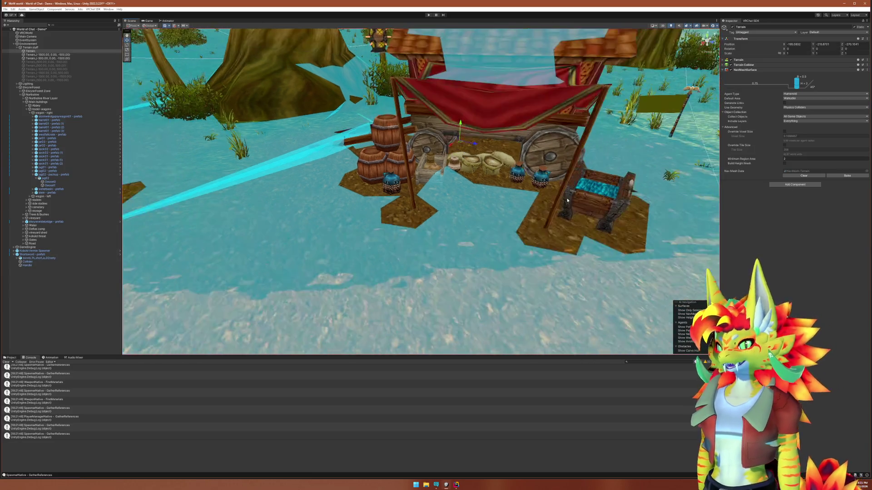
left_click_drag(499, 196, 490, 217)
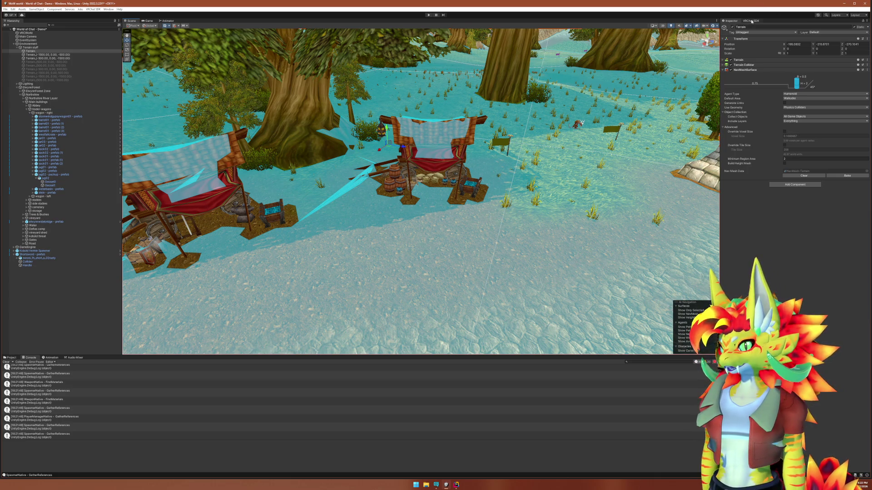
left_click(448, 484)
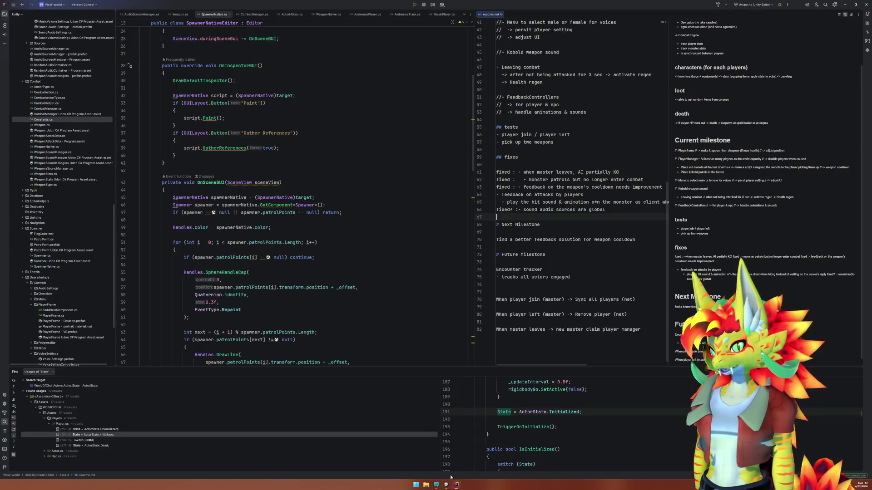
Change SunclawsLogger.cs's define to SUNCALWS_LOG_LEVEL_INFO, then return to Unity
left_click(359, 198)
key("shift")
key("shift")
type("SunclawsLog")
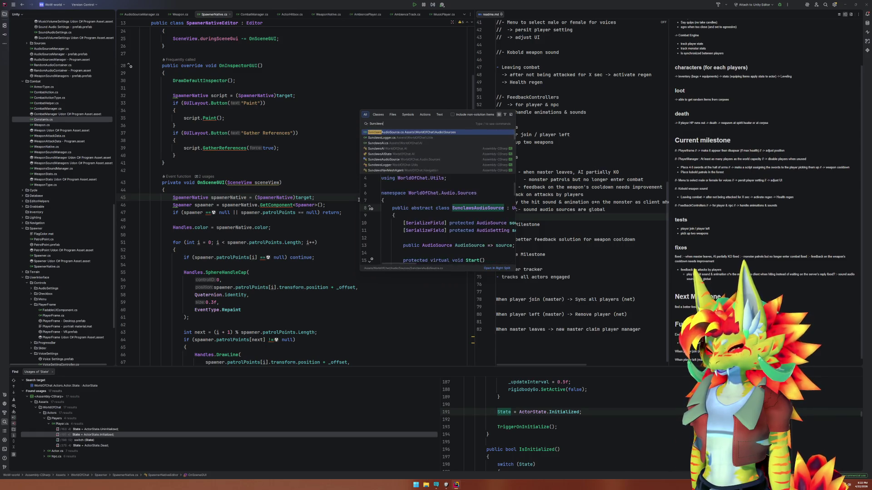
key("Return")
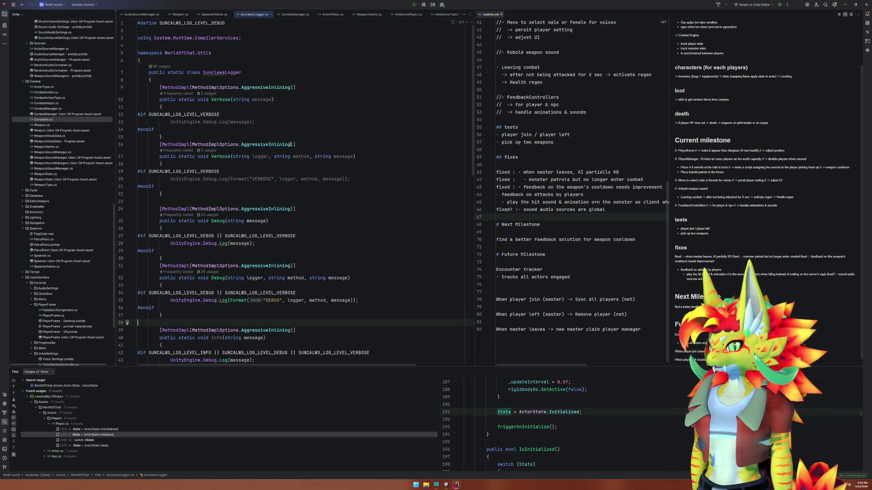
double_click(213, 22)
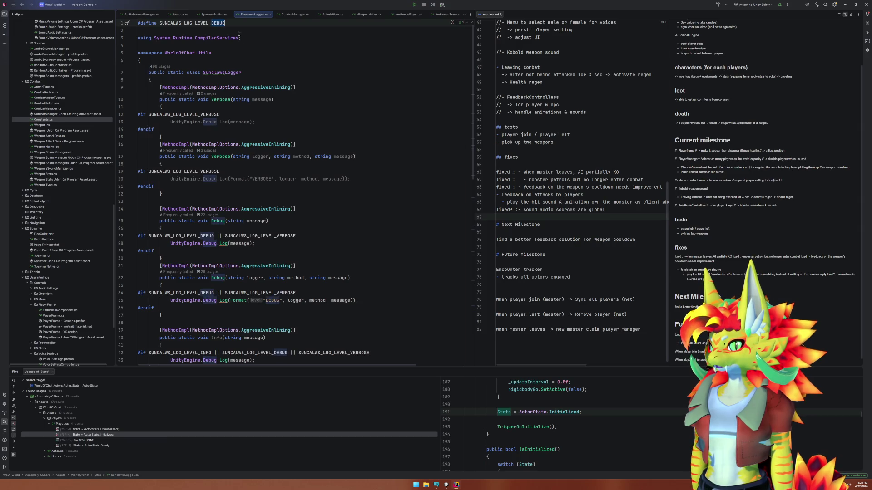
type("Info")
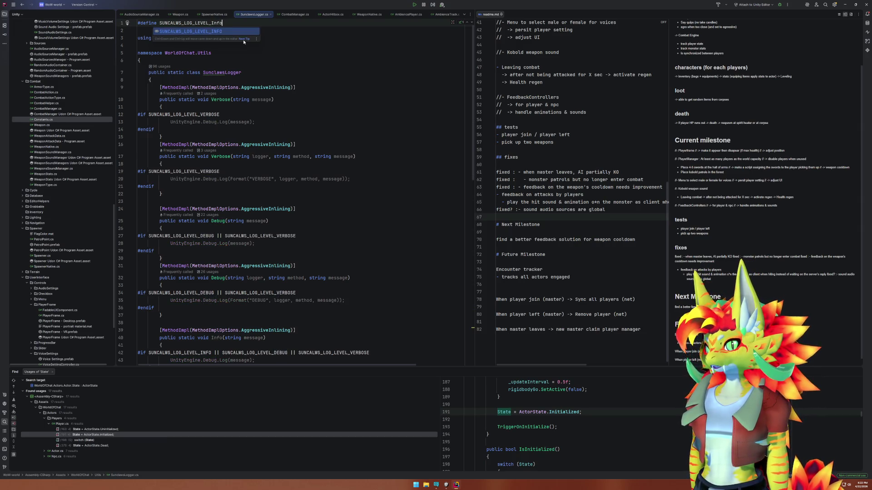
key("Return")
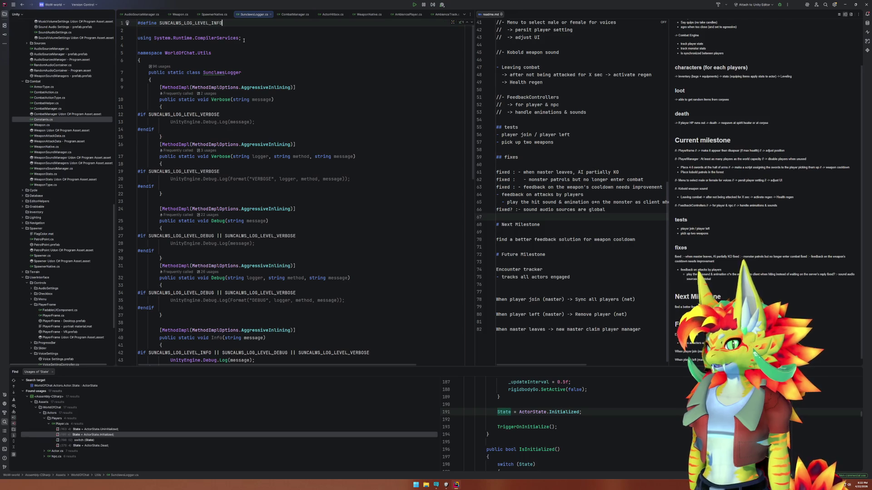
left_click(448, 486)
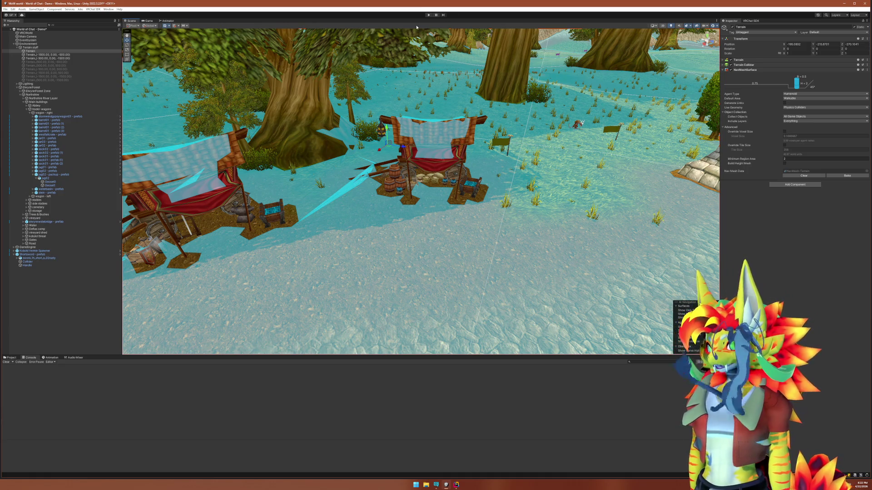
Run Play mode, close the Client Simulator menu in the Game view, then return to Rider
left_click(429, 15)
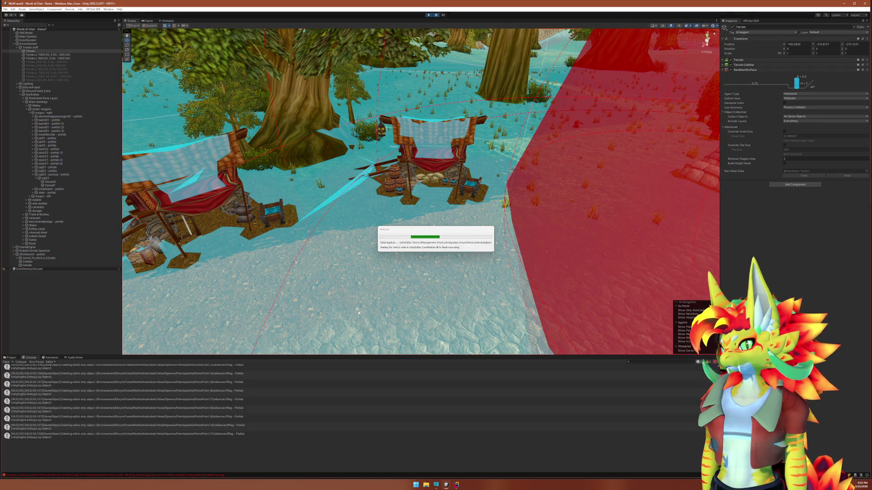
left_click(150, 20)
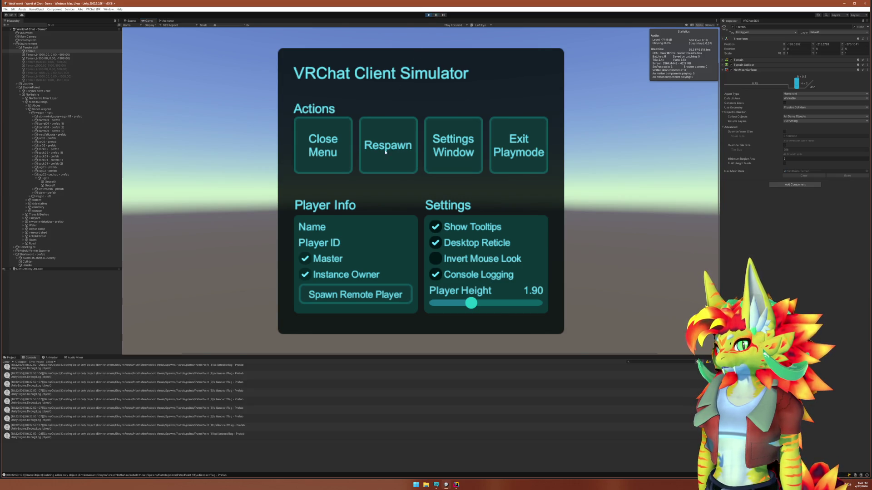
scroll(221, 410, "up", 10)
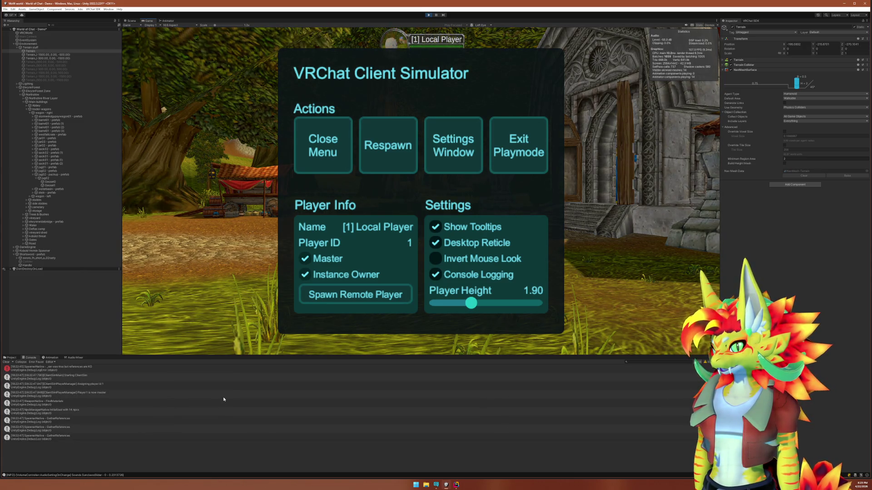
scroll(223, 399, "down", 10)
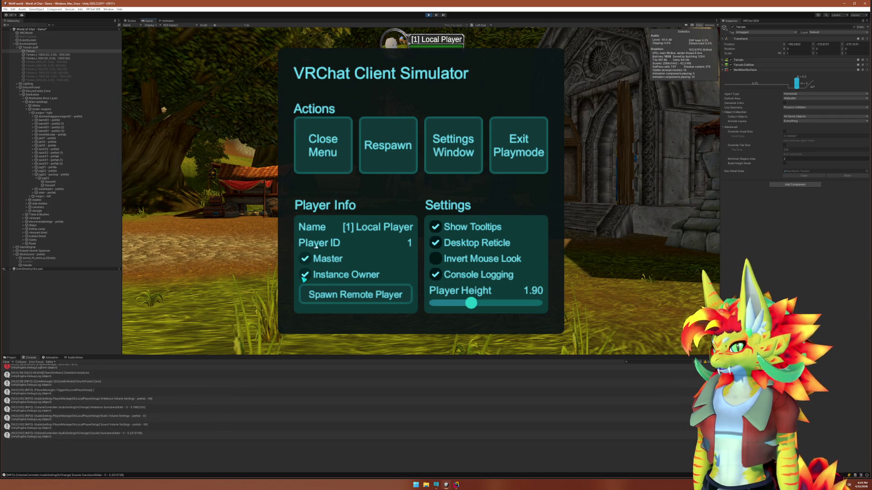
left_click(346, 143)
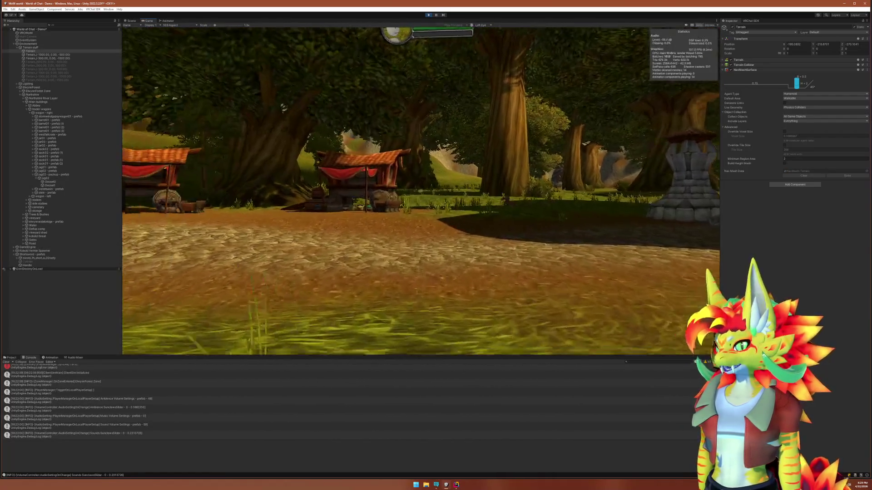
key("super")
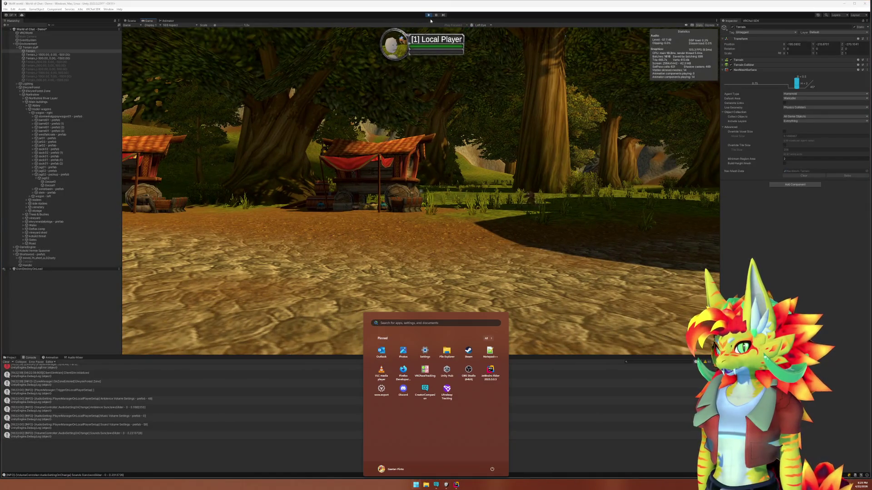
left_click(448, 193)
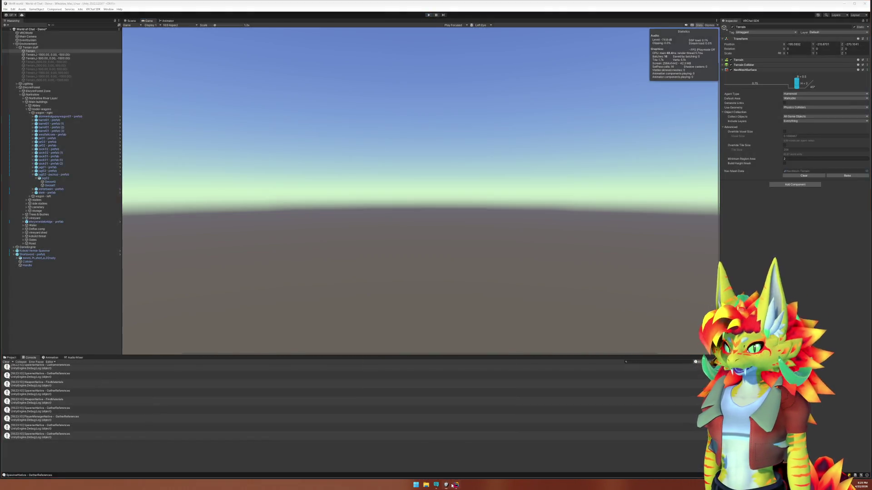
left_click(456, 484)
left_click(389, 302)
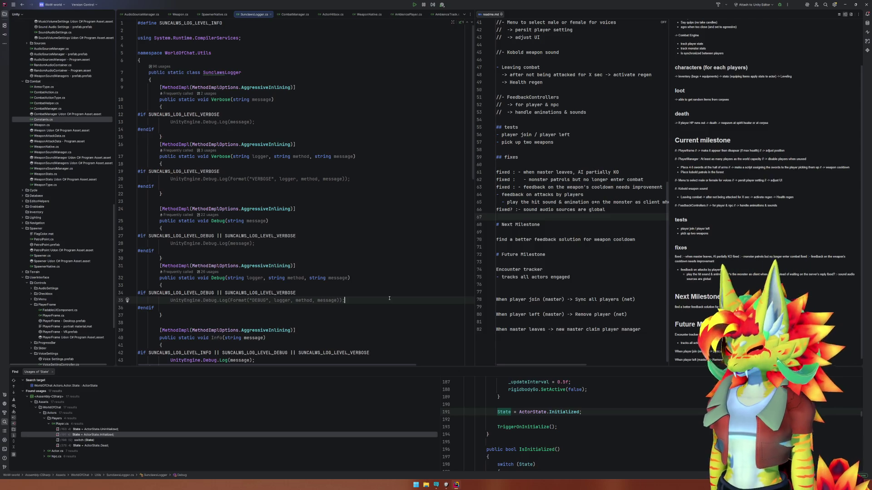
Open PlayerManager.cs and switch the line 189 logging call to Warning
key("ctrl+t")
type("PlayerMa")
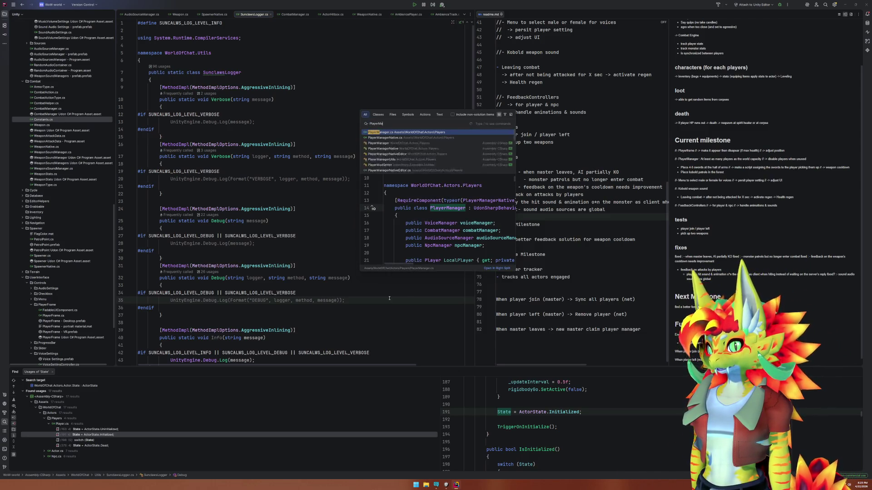
key("Return")
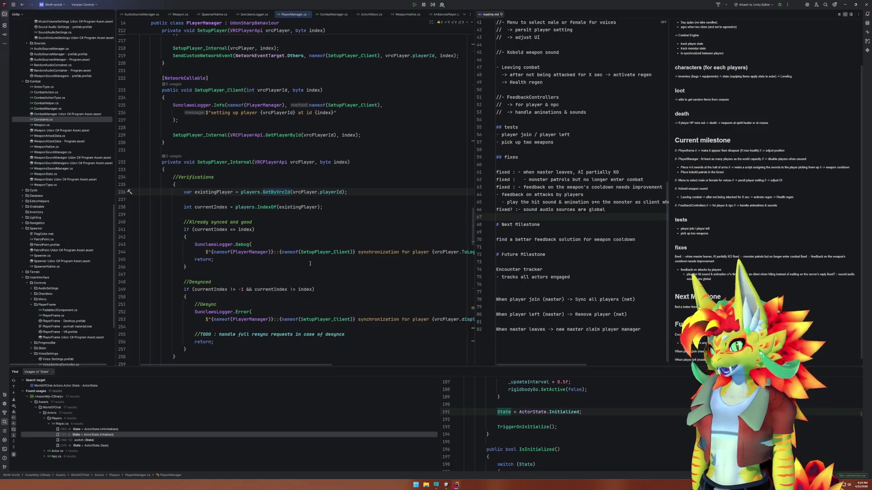
scroll(310, 263, "up", 6)
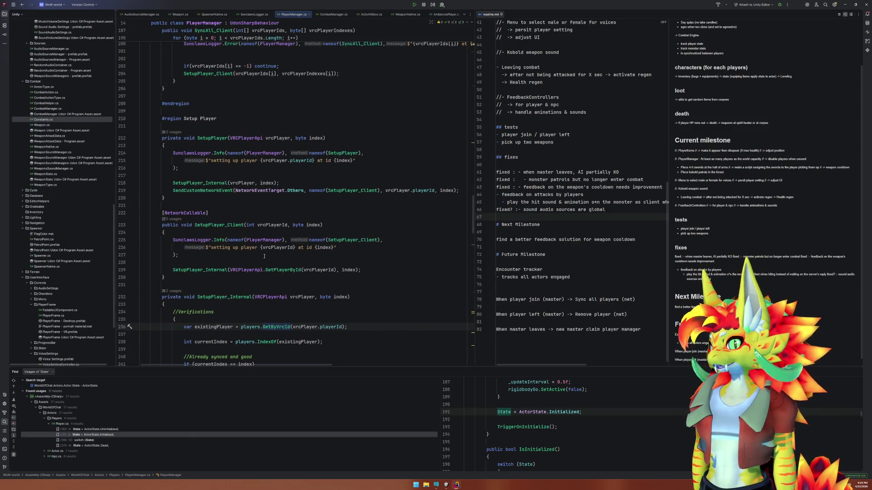
scroll(264, 256, "up", 10)
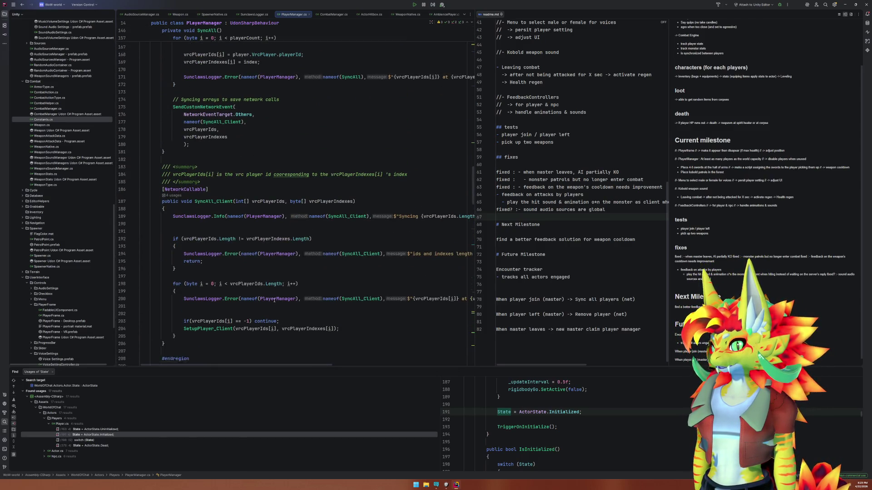
scroll(274, 301, "down", 1)
left_click(238, 269)
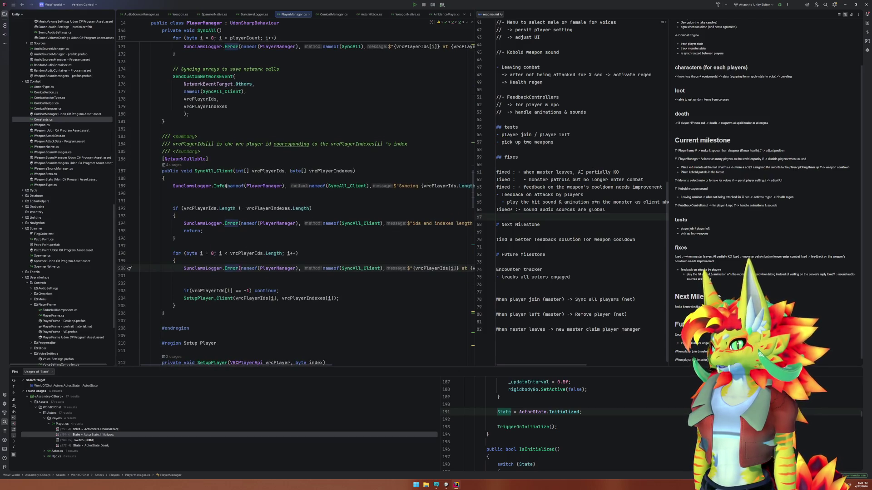
double_click(219, 186)
type("Error")
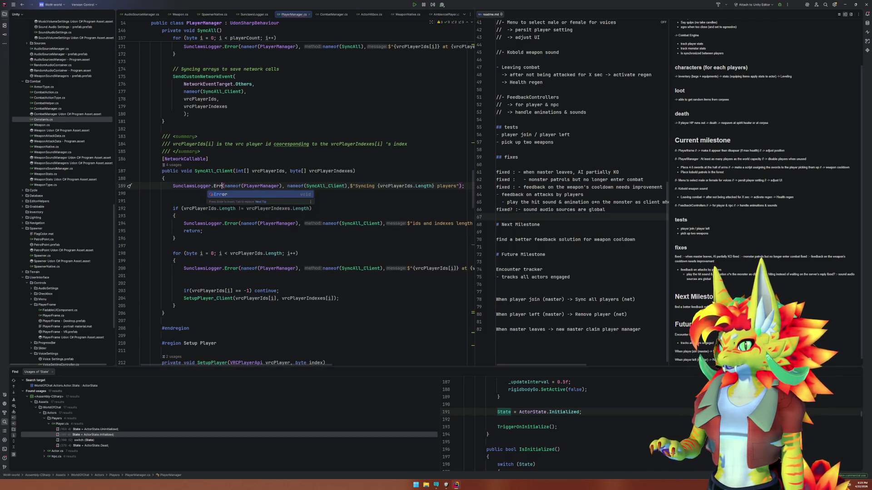
key("Return")
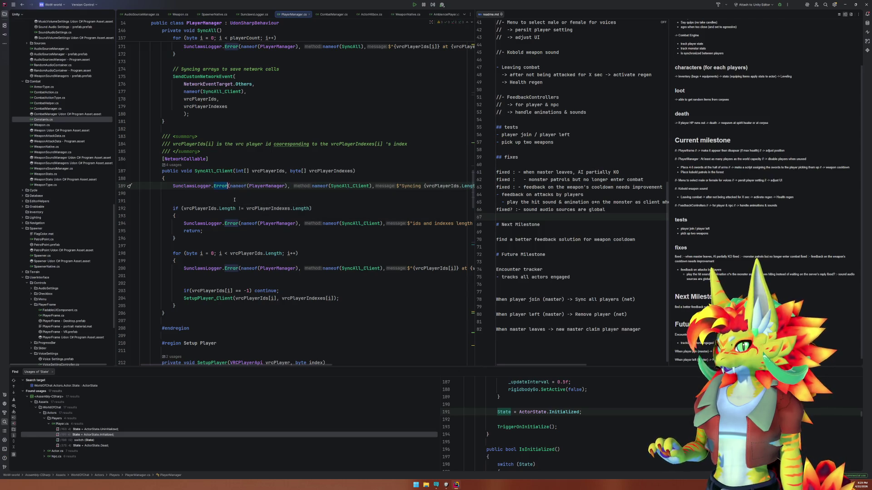
key("ctrl+BackSpace")
type("Warning")
key("Return")
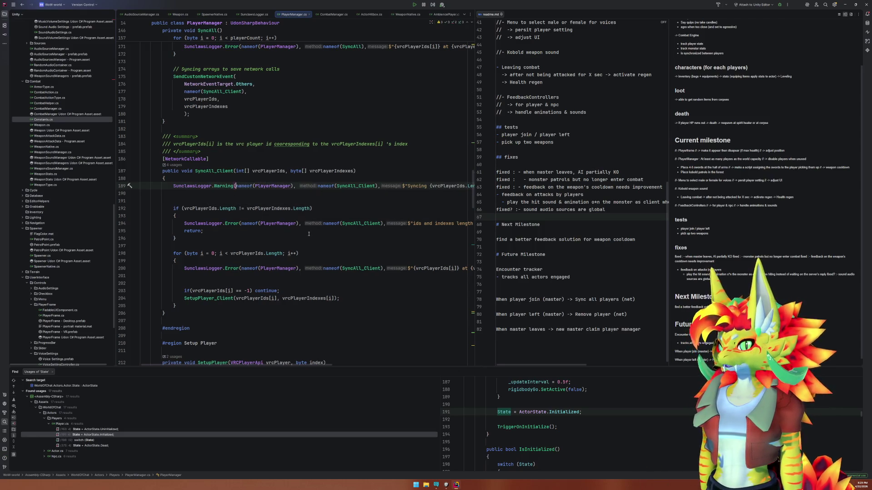
Change the line 200 Error call to Debug and remove the extra blank lines
left_click(238, 270)
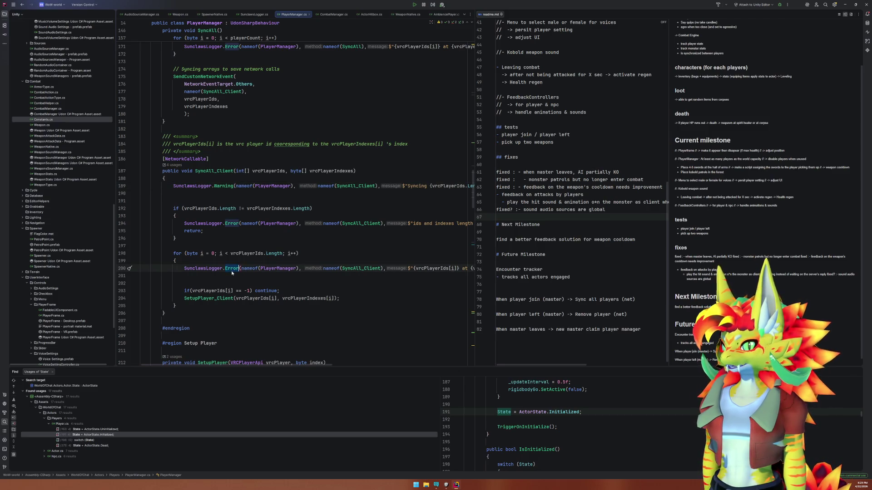
key("ctrl+BackSpace")
type("Debug")
key("Return")
key("Down")
key("Return")
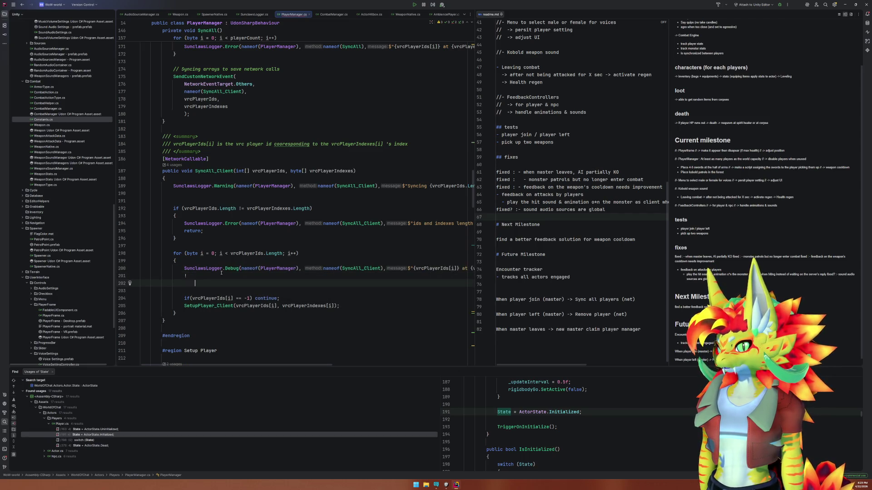
key("BackSpace")
key("BackSpace")
key("BackSpace")
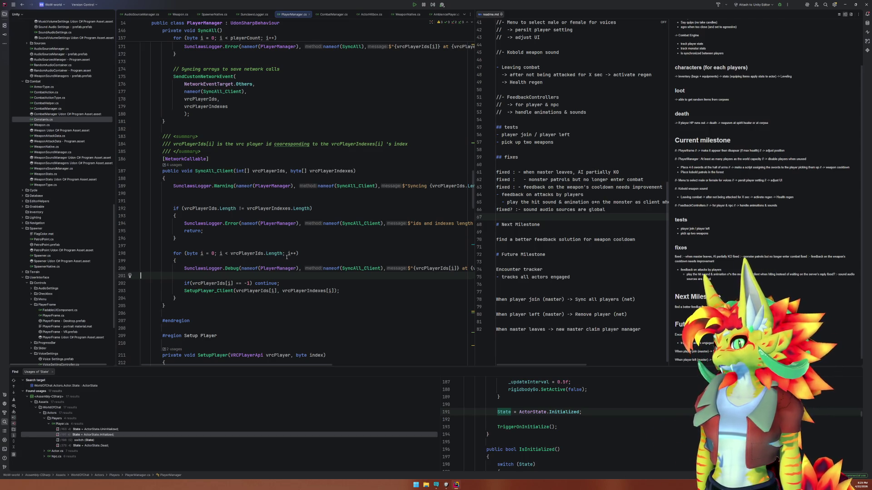
scroll(287, 257, "down", 5)
scroll(292, 257, "up", 12)
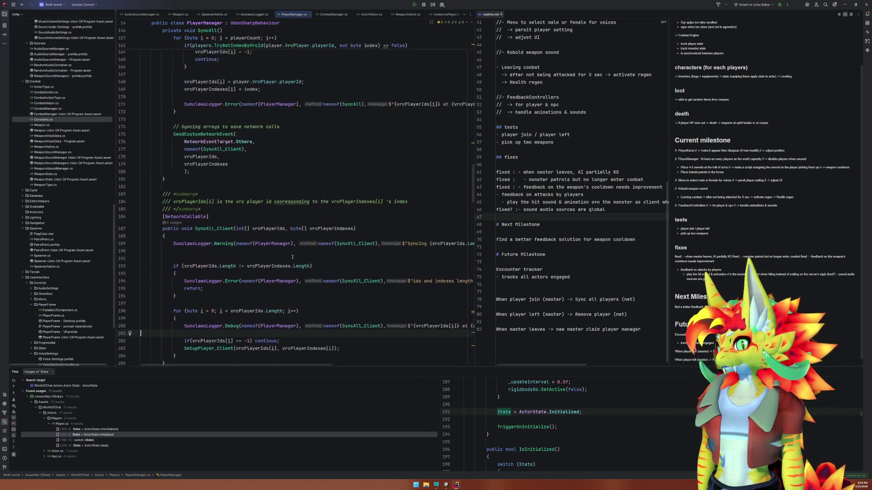
scroll(247, 214, "up", 2)
Change the log calls on lines 171 and 155 to Warning
double_click(236, 250)
type("Warning")
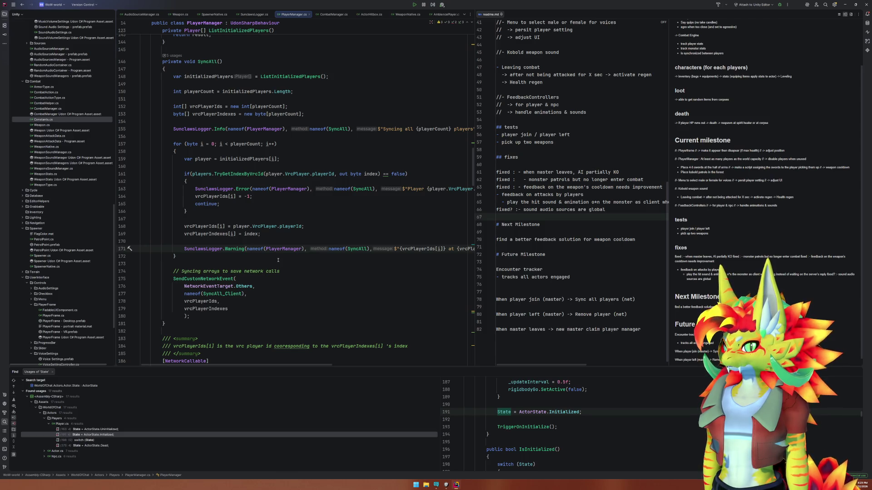
mouse_move(319, 366)
left_mouse_down()
mouse_move(378, 366)
mouse_move(302, 363)
left_mouse_up()
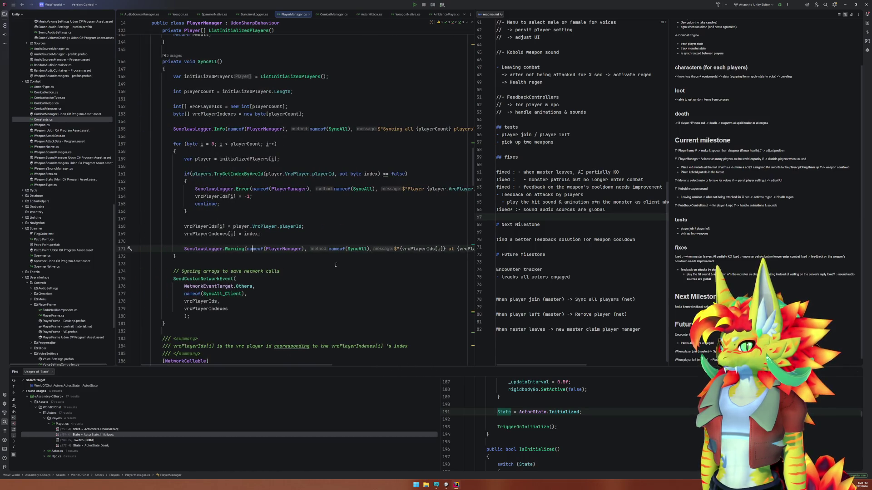
double_click(223, 129)
type("Warning")
Set the line 171 log call to Info and return to Unity
left_click(229, 244)
double_click(233, 249)
type("Debug")
key("Return")
double_click(230, 249)
key("BackSpace")
key("Escape")
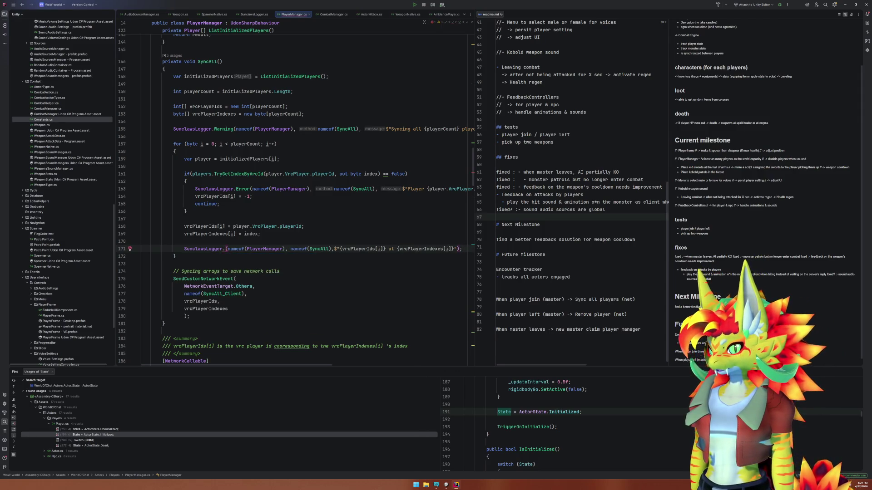
type("Info")
key("Return")
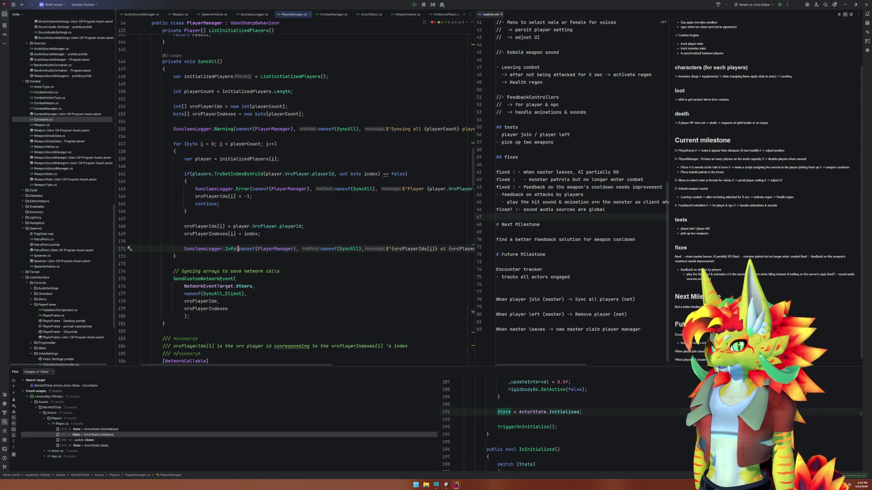
left_click(446, 485)
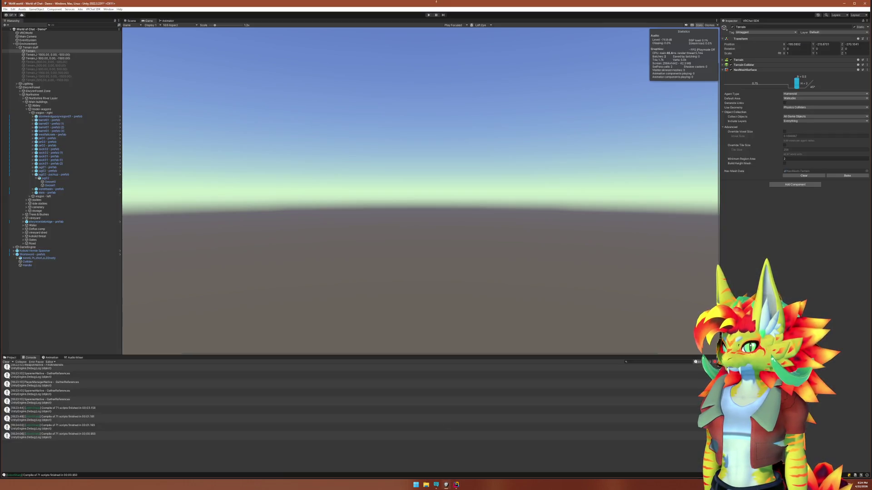
Switch the Inspector area to the VRChat SDK Builder page for World of Chat
left_click(756, 21)
left_click(732, 21)
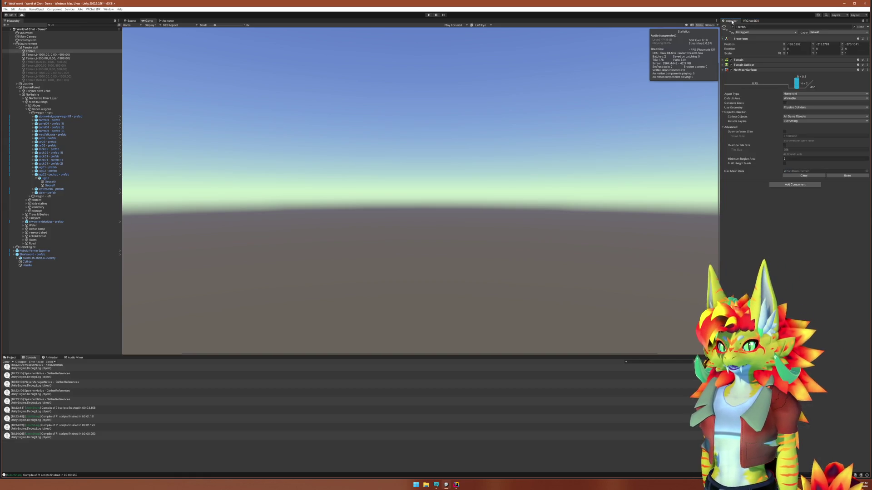
left_click(744, 21)
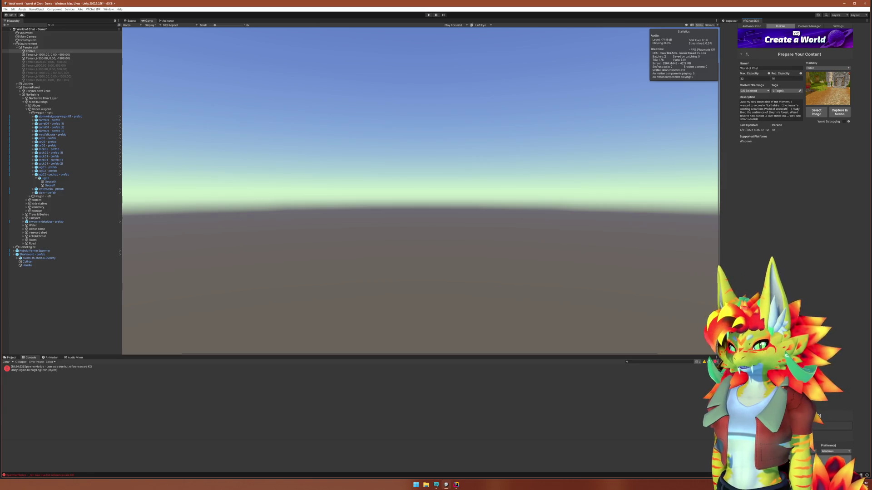
Keep Windows as the build platform in the SDK Builder's Platform(s) selector
left_click(835, 452)
left_click(832, 454)
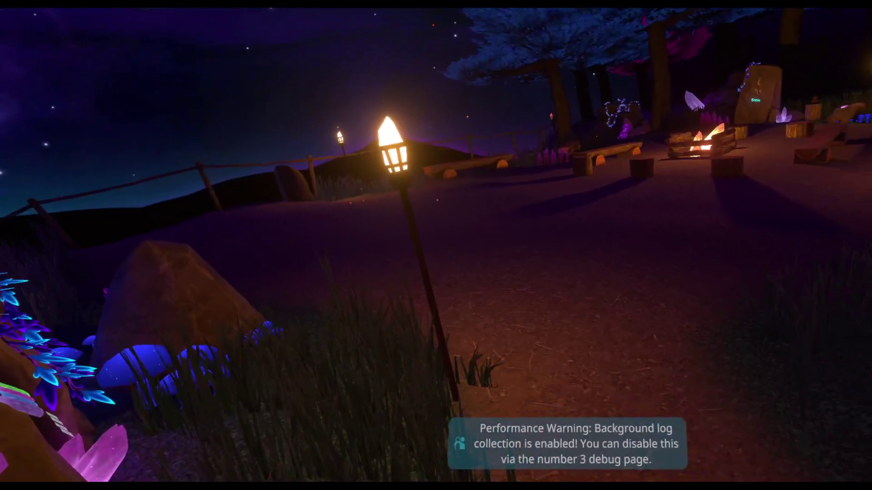
Find World of Chat under My Worlds > Uploaded and open its details page
key("Escape")
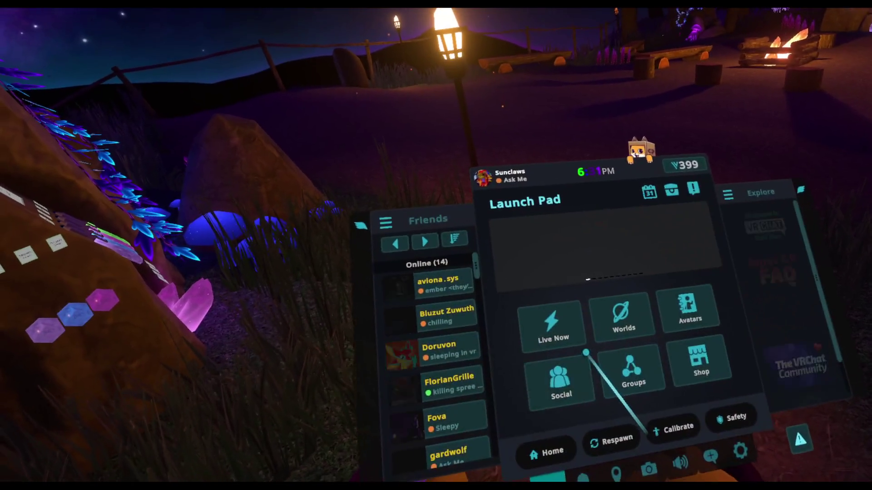
left_click(619, 354)
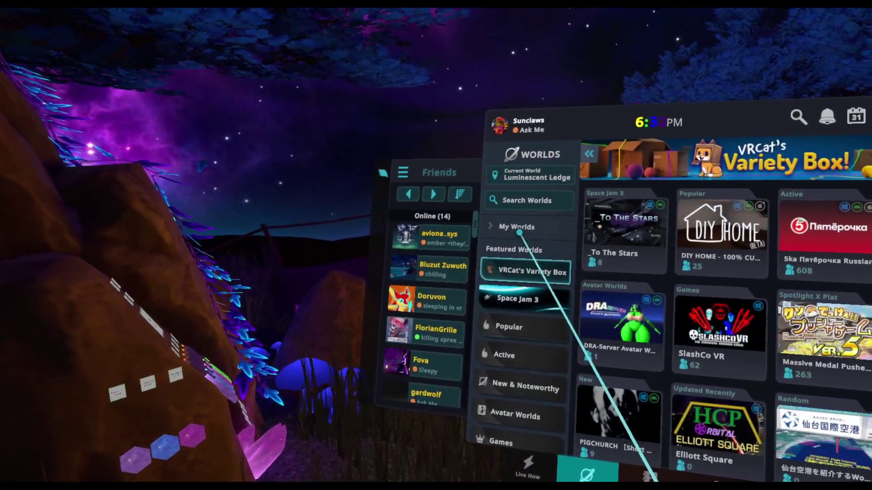
left_click(518, 225)
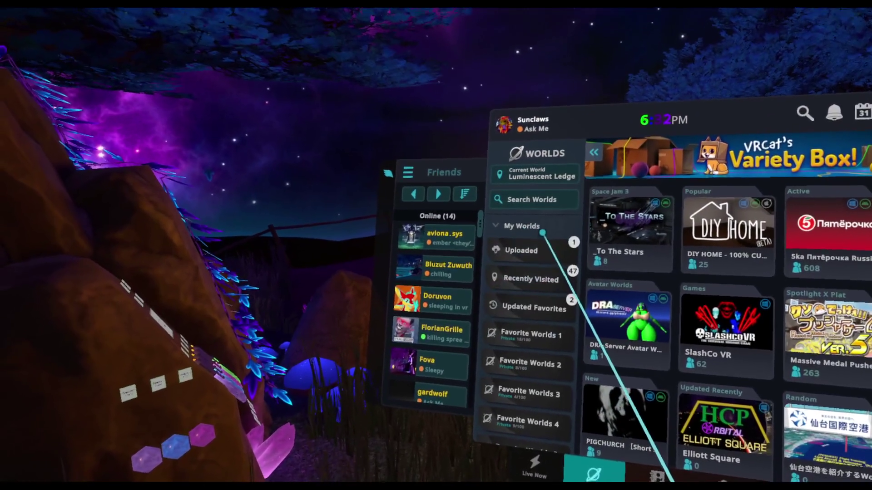
left_click(522, 246)
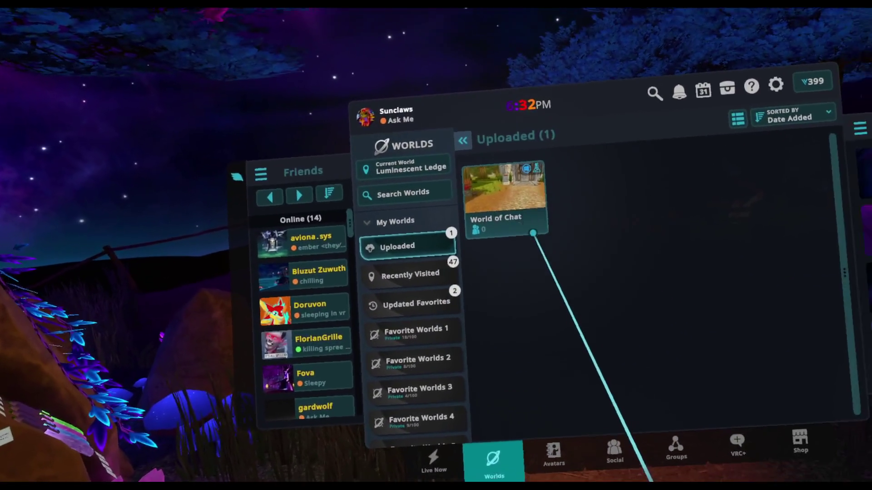
left_click(545, 214)
Create a new Group-type instance for all roles in EU, then join it
left_click(452, 290)
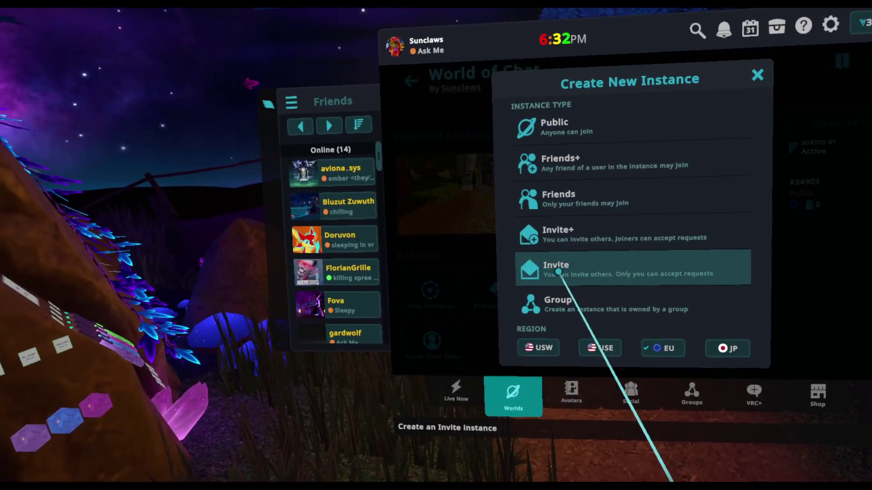
left_click(582, 301)
left_click(575, 188)
left_click(567, 223)
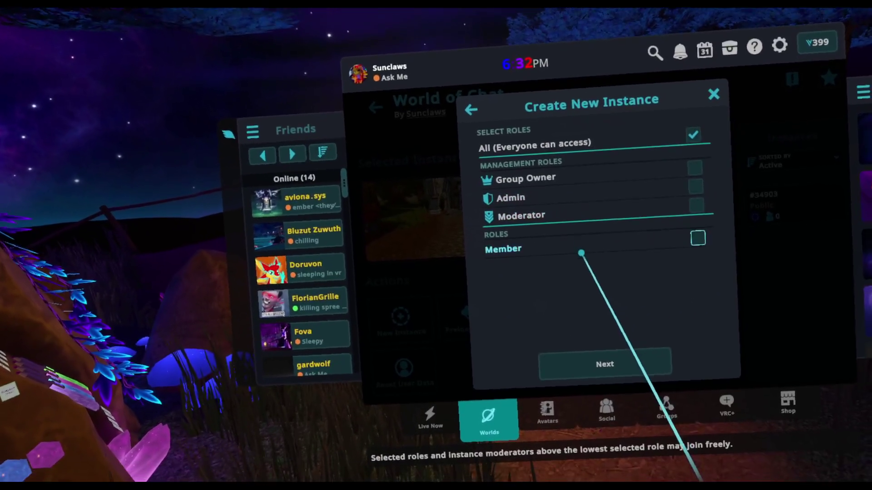
left_click(598, 347)
left_click(597, 309)
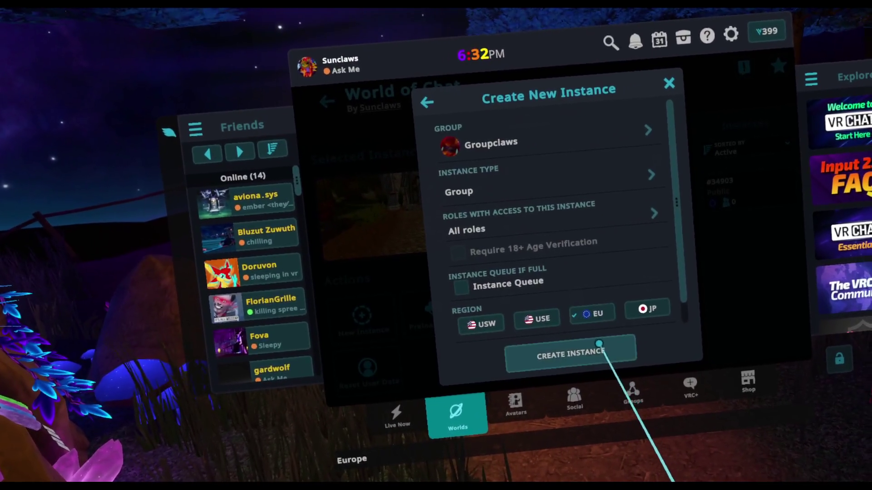
left_click(609, 346)
left_click(520, 300)
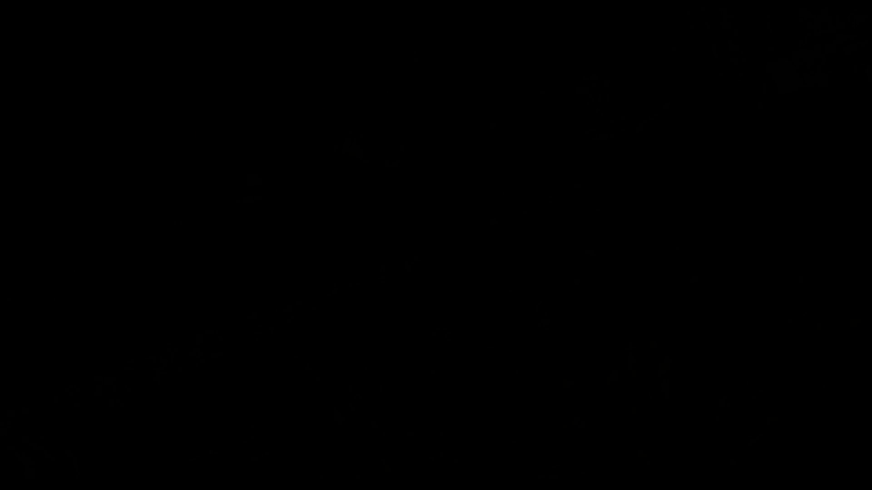
Once loaded into World of Chat, bring up the quick menu's Camera page
key("Escape")
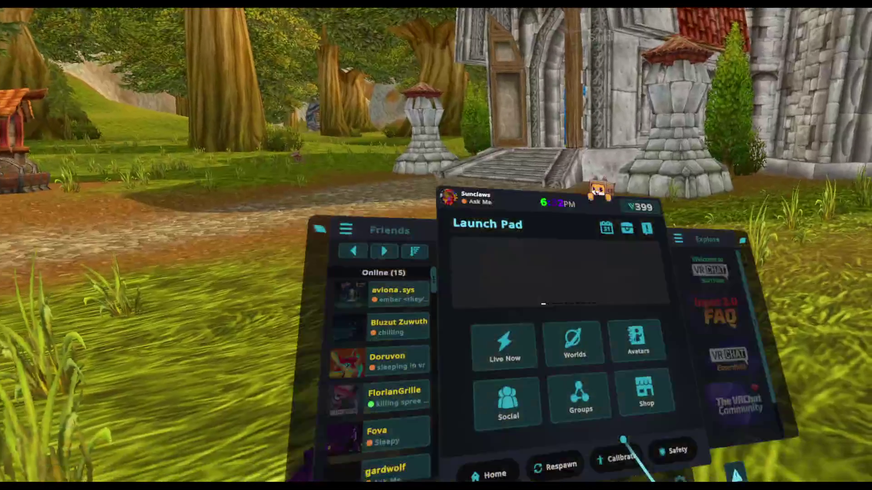
left_click(620, 465)
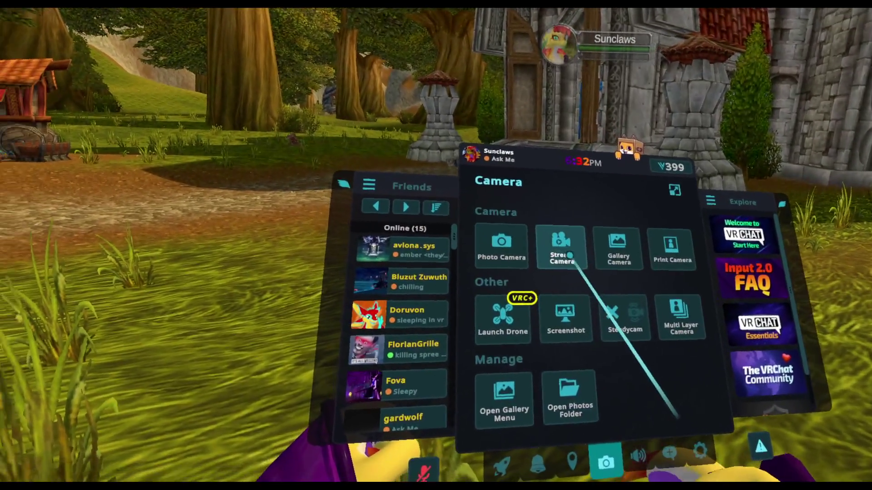